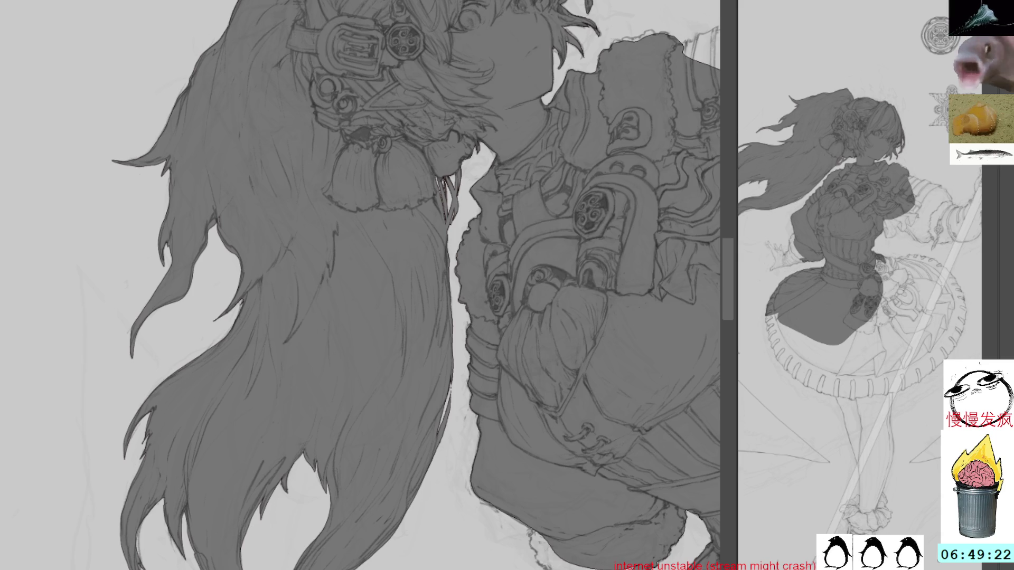
# Lasso the upper skirt around the waist ornaments and fill it with flat grey
pyautogui.press('Home')
pyautogui.moveTo(661, 556)
pyautogui.mouseDown()
pyautogui.moveTo(525, 346)
pyautogui.moveTo(385, 336)
pyautogui.mouseUp()
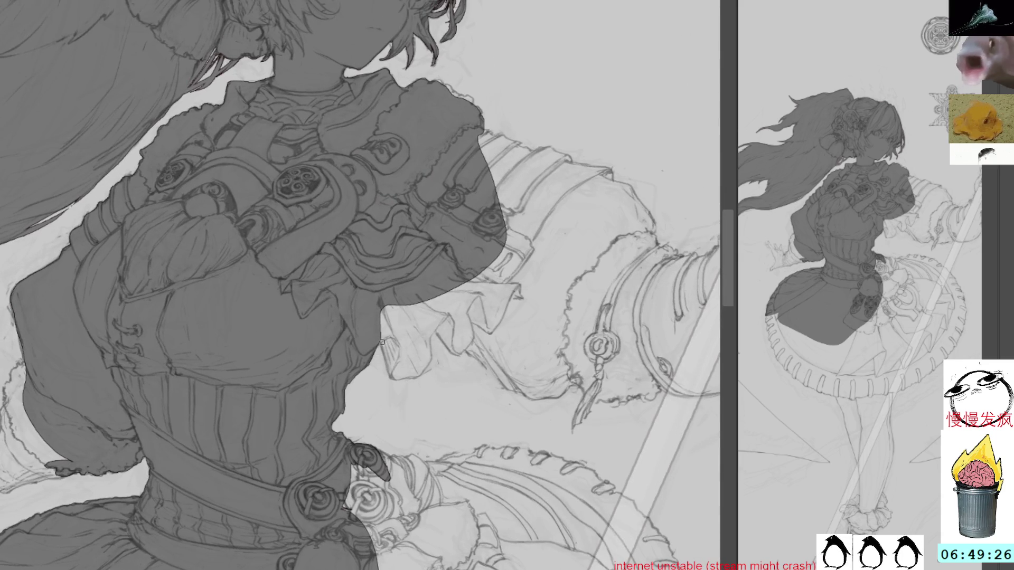
pyautogui.scroll(-5, 420, 369)
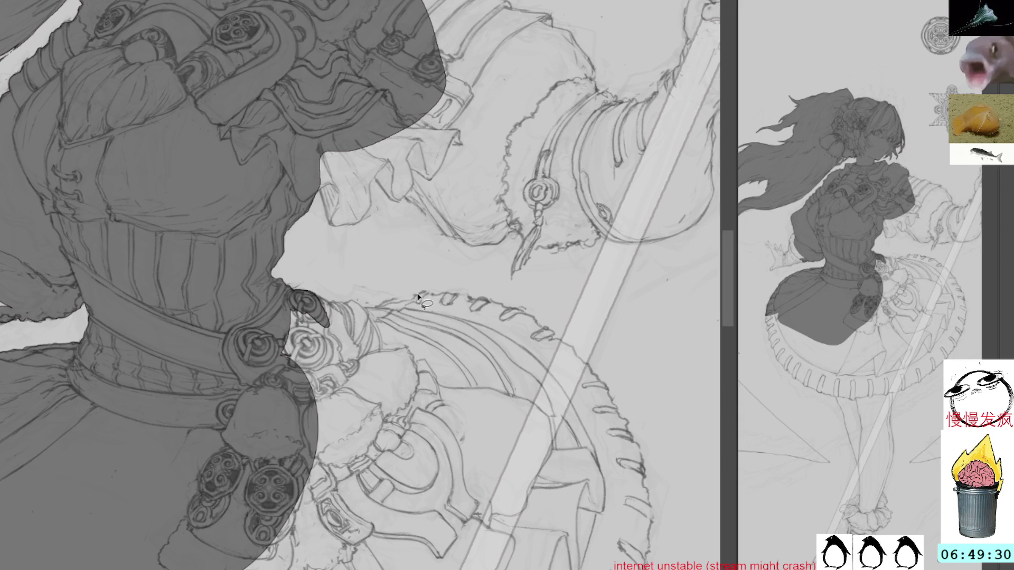
pyautogui.moveTo(401, 299)
pyautogui.mouseDown()
pyautogui.moveTo(368, 310)
pyautogui.moveTo(326, 302)
pyautogui.moveTo(238, 436)
pyautogui.moveTo(233, 569)
pyautogui.moveTo(422, 569)
pyautogui.moveTo(631, 547)
pyautogui.moveTo(652, 510)
pyautogui.moveTo(628, 417)
pyautogui.moveTo(607, 384)
pyautogui.moveTo(522, 312)
pyautogui.moveTo(426, 295)
pyautogui.mouseUp()
pyautogui.hotkey('alt', 'BackSpace')
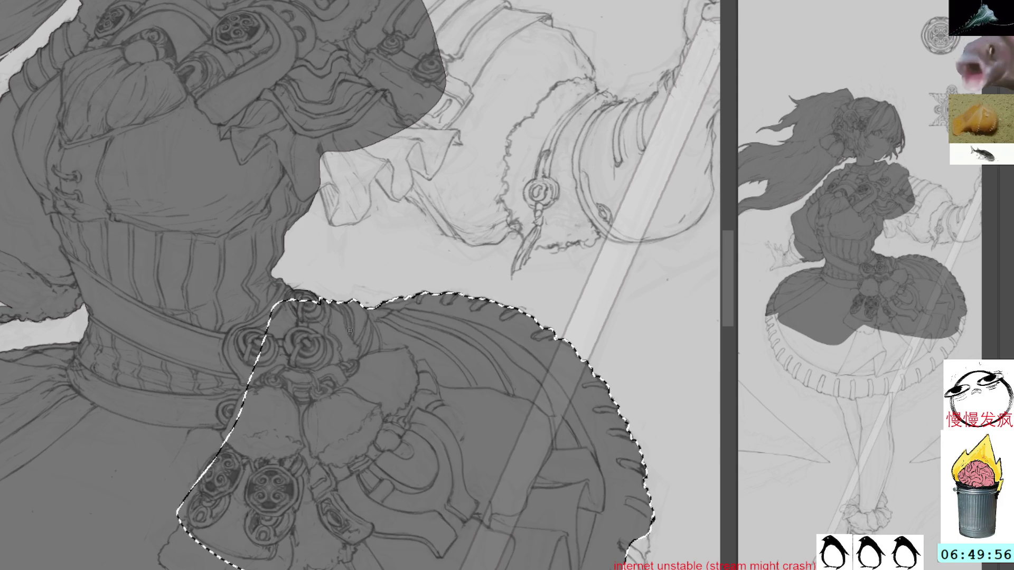
# Undo the stray light strokes inside the skirt and clear the selection
pyautogui.moveTo(310, 300); pyautogui.dragTo(285, 359)
pyautogui.hotkey('ctrl', 'z')
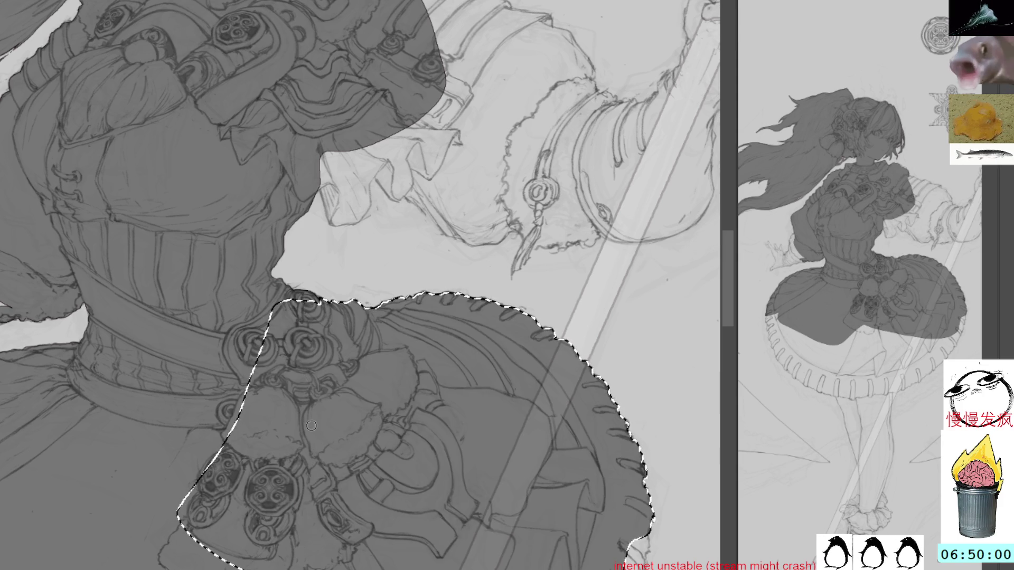
pyautogui.scroll(-5, 312, 424)
pyautogui.hotkey('ctrl', 'd')
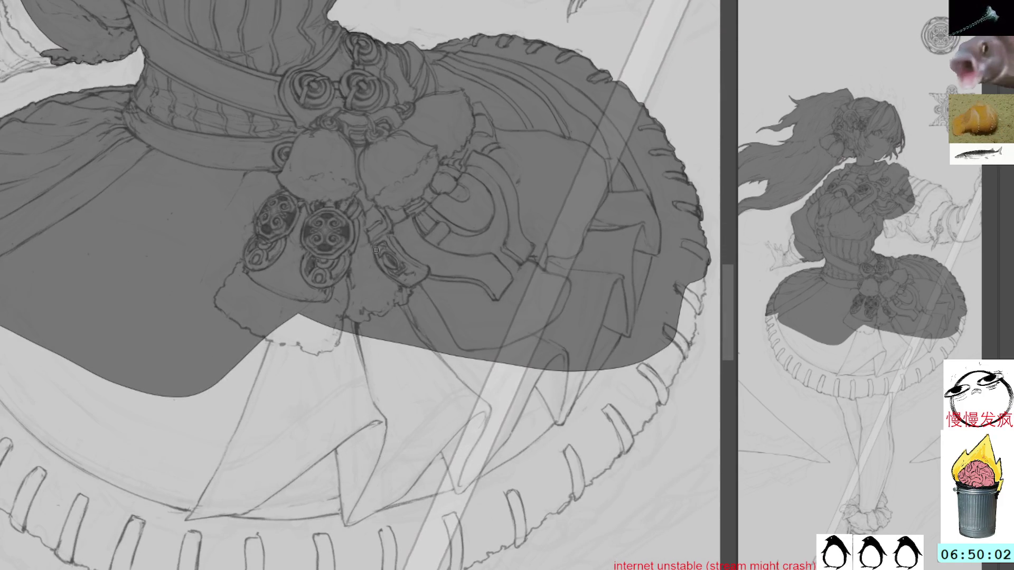
# Rotate the canvas upright and lasso around the unfilled lower skirt
pyautogui.moveTo(638, 143); pyautogui.dragTo(351, 39)
pyautogui.moveTo(656, 53); pyautogui.dragTo(595, 233)
pyautogui.moveTo(509, 82); pyautogui.dragTo(568, 262)
pyautogui.moveTo(538, 309)
pyautogui.mouseDown()
pyautogui.moveTo(545, 227)
pyautogui.moveTo(536, 247)
pyautogui.moveTo(544, 283)
pyautogui.moveTo(533, 293)
pyautogui.moveTo(547, 325)
pyautogui.moveTo(589, 255)
pyautogui.moveTo(556, 221)
pyautogui.moveTo(447, 167)
pyautogui.mouseUp()
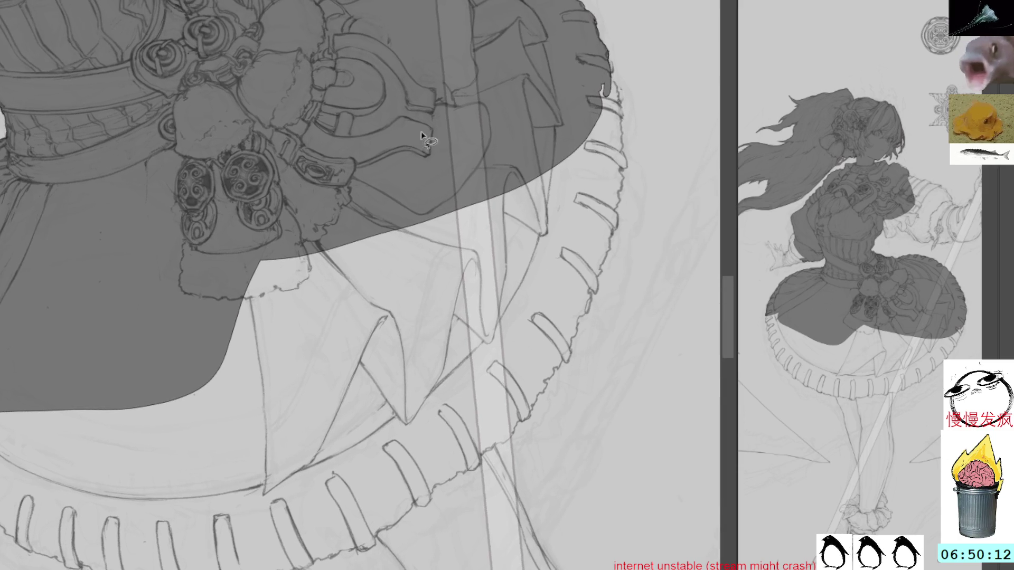
pyautogui.moveTo(262, 214)
pyautogui.mouseDown()
pyautogui.moveTo(170, 464)
pyautogui.moveTo(280, 569)
pyautogui.moveTo(338, 566)
pyautogui.moveTo(413, 511)
pyautogui.moveTo(492, 498)
pyautogui.moveTo(515, 431)
pyautogui.moveTo(566, 360)
pyautogui.moveTo(607, 267)
pyautogui.moveTo(621, 89)
pyautogui.moveTo(547, 78)
pyautogui.moveTo(238, 258)
pyautogui.moveTo(169, 391)
pyautogui.mouseUp()
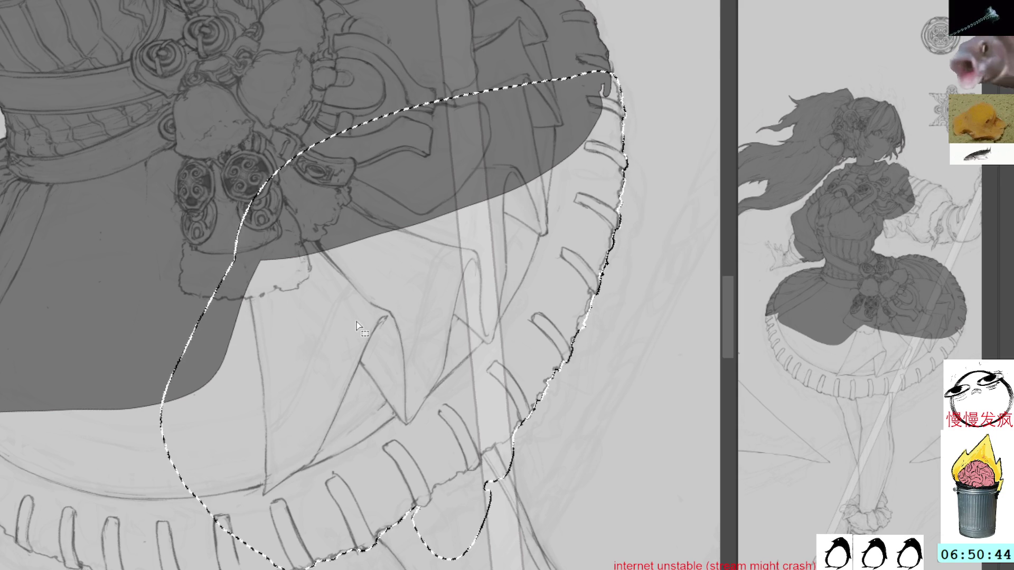
# Fill the lower skirt selection with grey and deselect
pyautogui.hotkey('shift', 'BackSpace')
pyautogui.press('b')
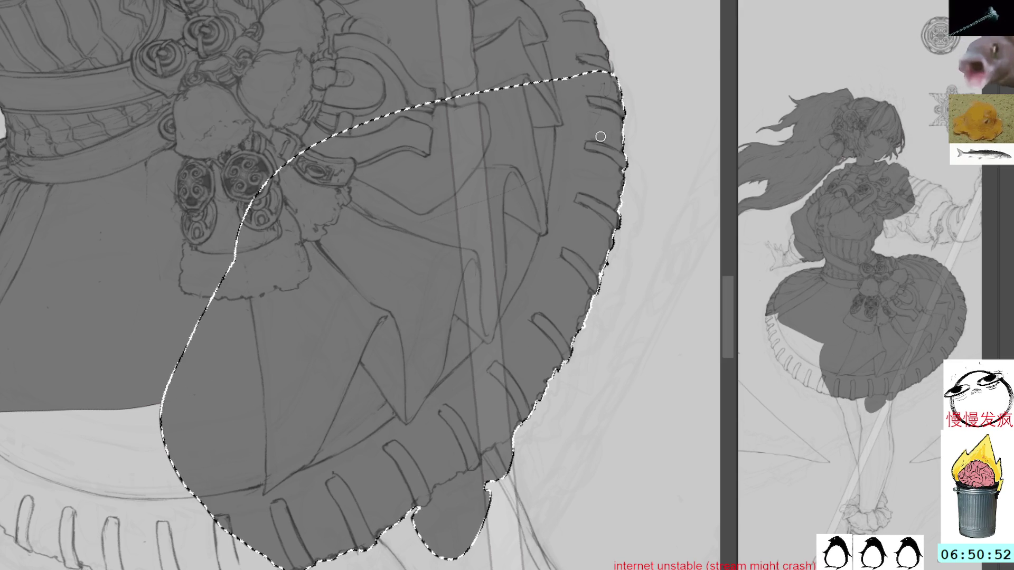
pyautogui.press('l')
pyautogui.hotkey('alt', 'BackSpace')
pyautogui.hotkey('ctrl', 'd')
pyautogui.moveTo(618, 159)
pyautogui.mouseDown()
pyautogui.moveTo(296, 195)
pyautogui.moveTo(421, 68)
pyautogui.moveTo(531, 41)
pyautogui.moveTo(588, 177)
pyautogui.moveTo(527, 137)
pyautogui.moveTo(535, 216)
pyautogui.mouseUp()
# Lasso the remaining ruffled hem edge and fill it grey
pyautogui.press('l')
pyautogui.moveTo(510, 135)
pyautogui.mouseDown()
pyautogui.moveTo(428, 167)
pyautogui.moveTo(315, 487)
pyautogui.moveTo(386, 536)
pyautogui.moveTo(401, 531)
pyautogui.mouseUp()
pyautogui.hotkey('ctrl', 'd')
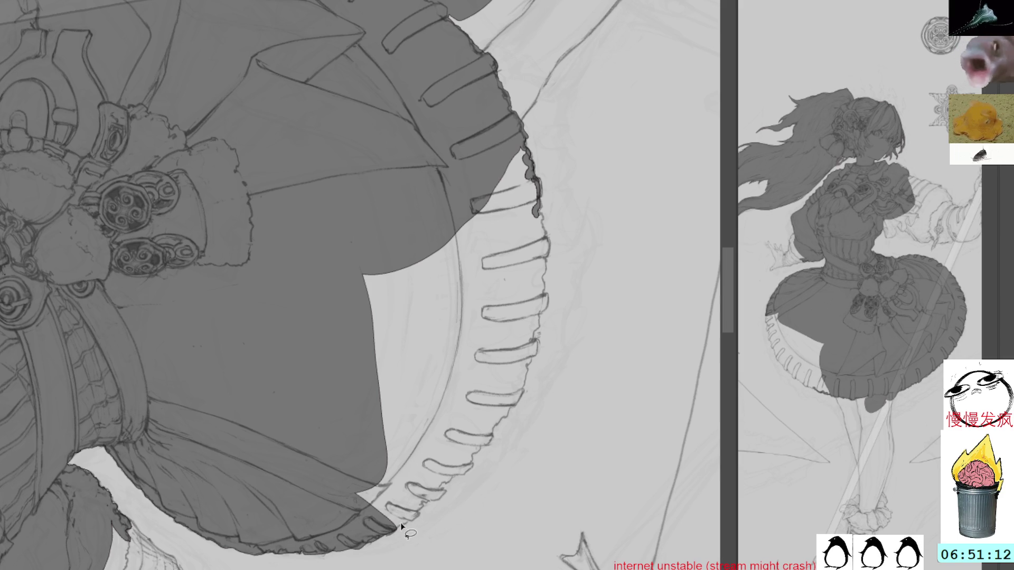
pyautogui.moveTo(413, 519); pyautogui.dragTo(448, 486)
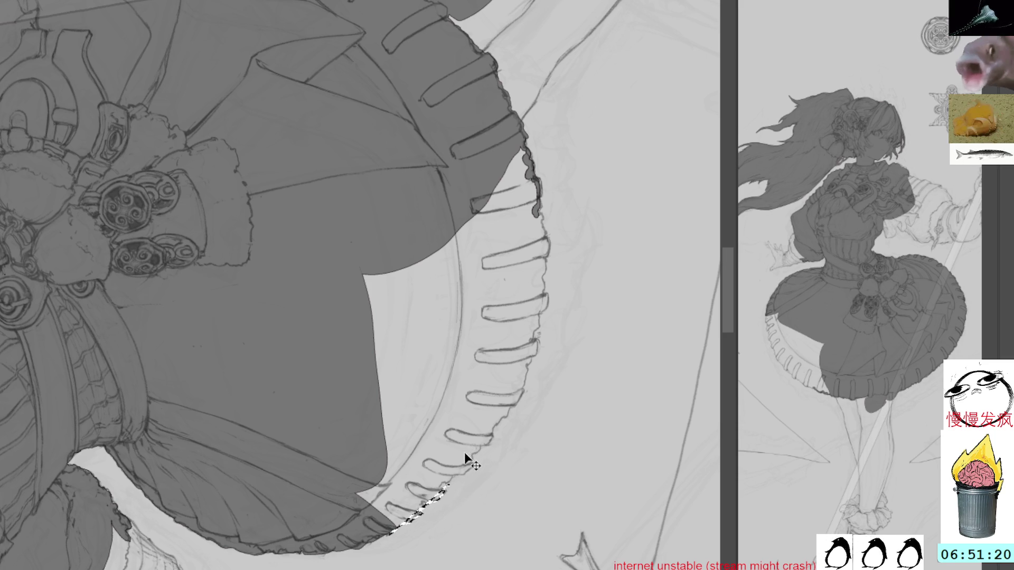
pyautogui.moveTo(445, 491)
pyautogui.mouseDown()
pyautogui.moveTo(539, 362)
pyautogui.moveTo(548, 238)
pyautogui.moveTo(527, 151)
pyautogui.moveTo(449, 192)
pyautogui.moveTo(325, 449)
pyautogui.moveTo(391, 535)
pyautogui.mouseUp()
pyautogui.hotkey('alt', 'BackSpace')
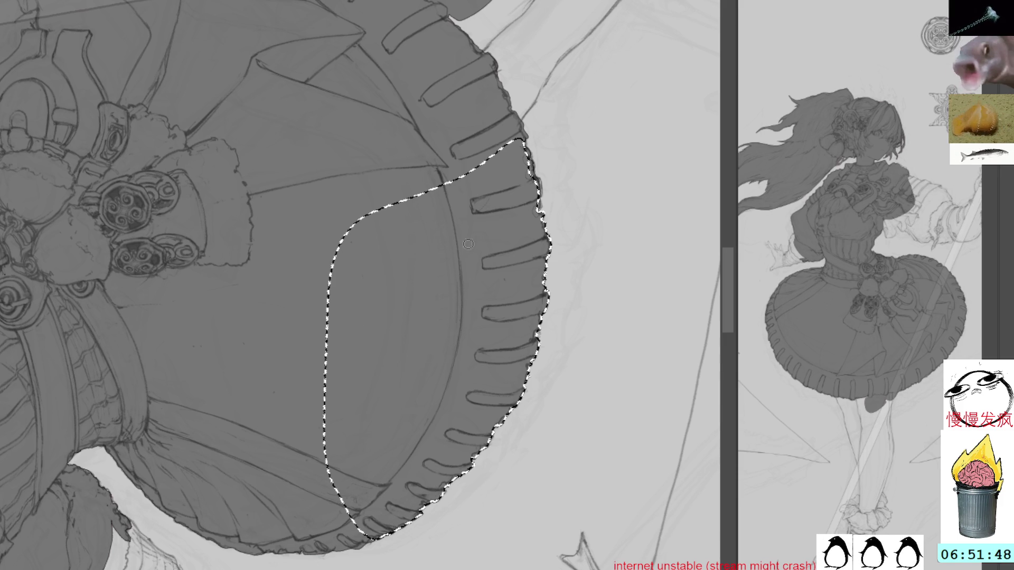
# Lasso the leg and its cuff below the skirt ruffle, fill it grey, then deselect
pyautogui.hotkey('ctrl', 'd')
pyautogui.moveTo(576, 109)
pyautogui.mouseDown()
pyautogui.moveTo(507, 284)
pyautogui.moveTo(491, 376)
pyautogui.mouseUp()
pyautogui.moveTo(579, 322)
pyautogui.mouseDown()
pyautogui.moveTo(468, 79)
pyautogui.moveTo(539, 351)
pyautogui.moveTo(554, 299)
pyautogui.mouseUp()
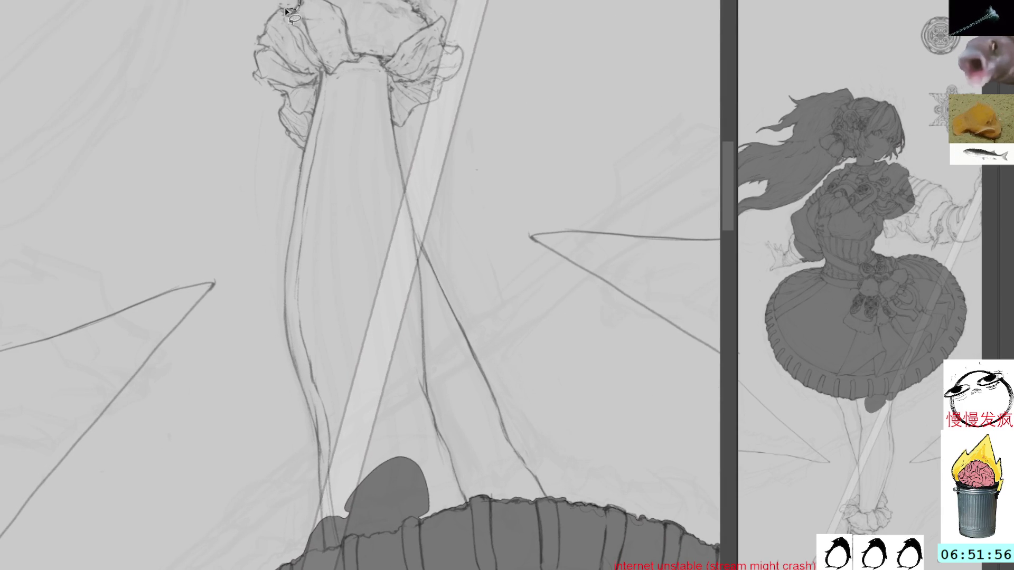
pyautogui.moveTo(266, 50)
pyautogui.mouseDown()
pyautogui.moveTo(257, 79)
pyautogui.moveTo(281, 96)
pyautogui.moveTo(296, 151)
pyautogui.moveTo(284, 311)
pyautogui.moveTo(320, 490)
pyautogui.mouseUp()
pyautogui.moveTo(311, 534)
pyautogui.mouseDown()
pyautogui.moveTo(365, 552)
pyautogui.moveTo(559, 531)
pyautogui.mouseUp()
pyautogui.moveTo(547, 497); pyautogui.dragTo(530, 469)
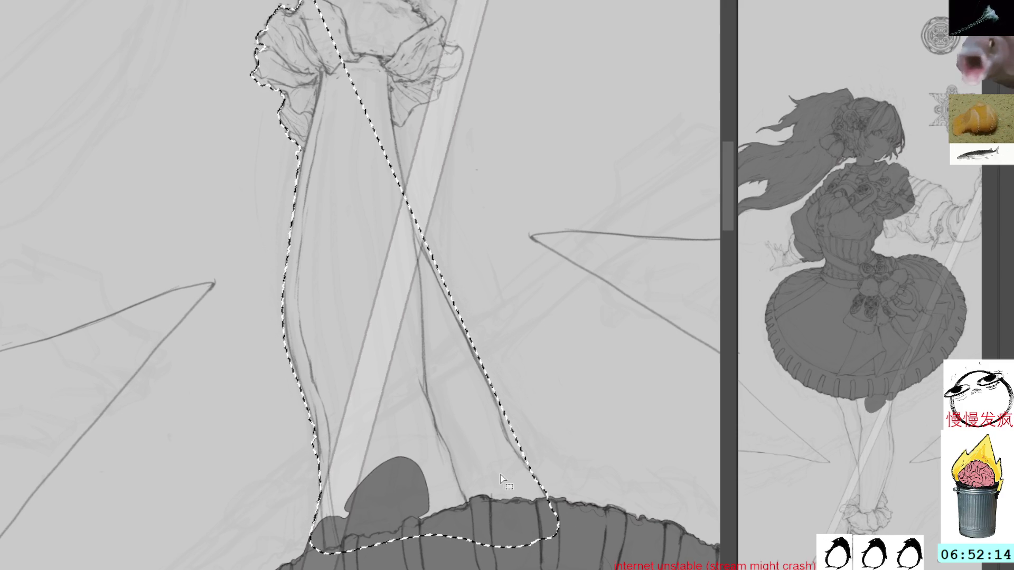
pyautogui.hotkey('alt', 'BackSpace')
pyautogui.hotkey('ctrl', 'd')
pyautogui.moveTo(430, 233)
pyautogui.mouseDown()
pyautogui.moveTo(426, 256)
pyautogui.moveTo(443, 283)
pyautogui.moveTo(421, 224)
pyautogui.mouseUp()
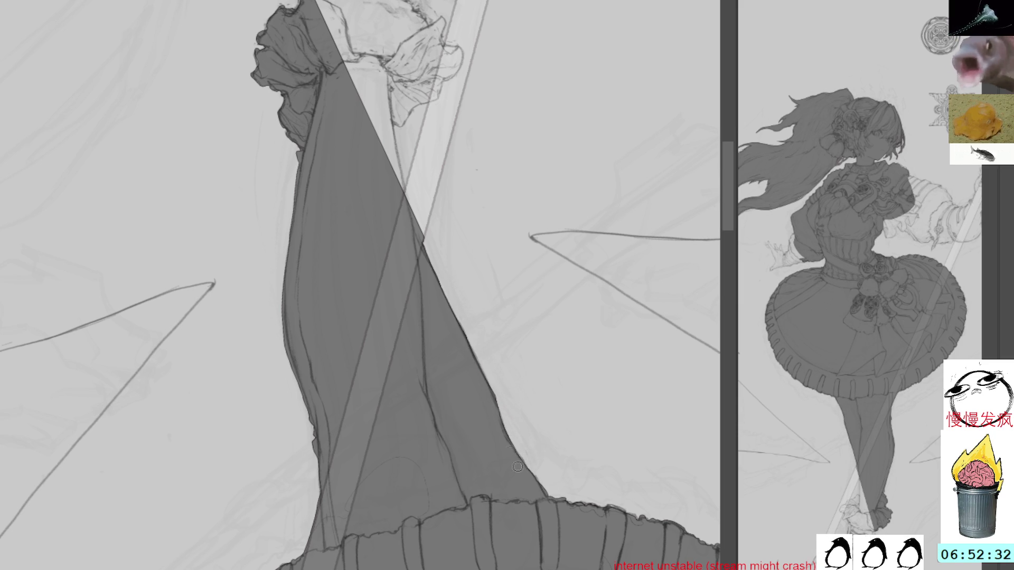
# Trace the boot outline with the lasso, fill it grey, and deselect
pyautogui.moveTo(491, 236); pyautogui.dragTo(523, 412)
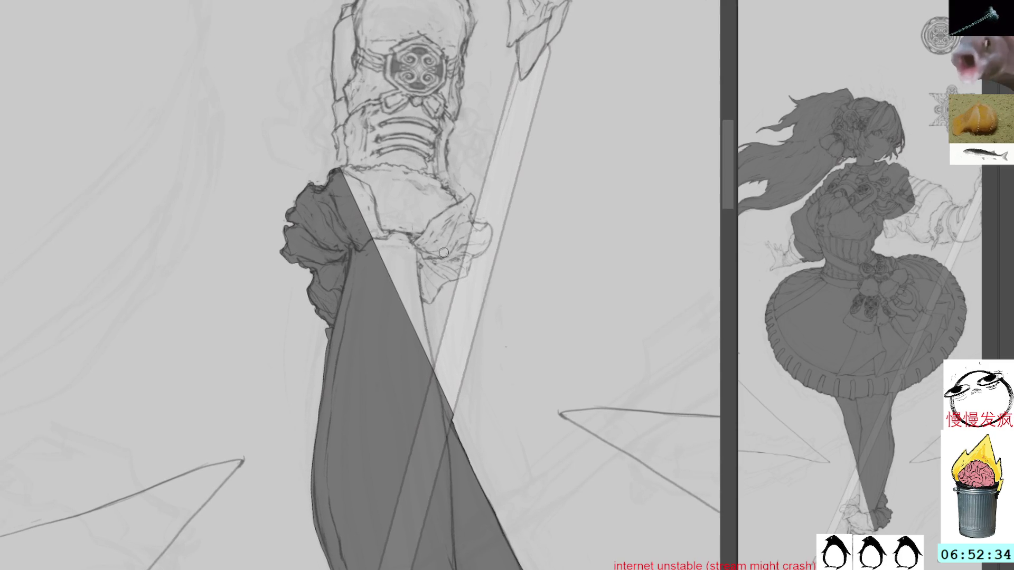
pyautogui.moveTo(536, 170)
pyautogui.mouseDown()
pyautogui.moveTo(527, 95)
pyautogui.moveTo(445, 142)
pyautogui.moveTo(470, 192)
pyautogui.mouseUp()
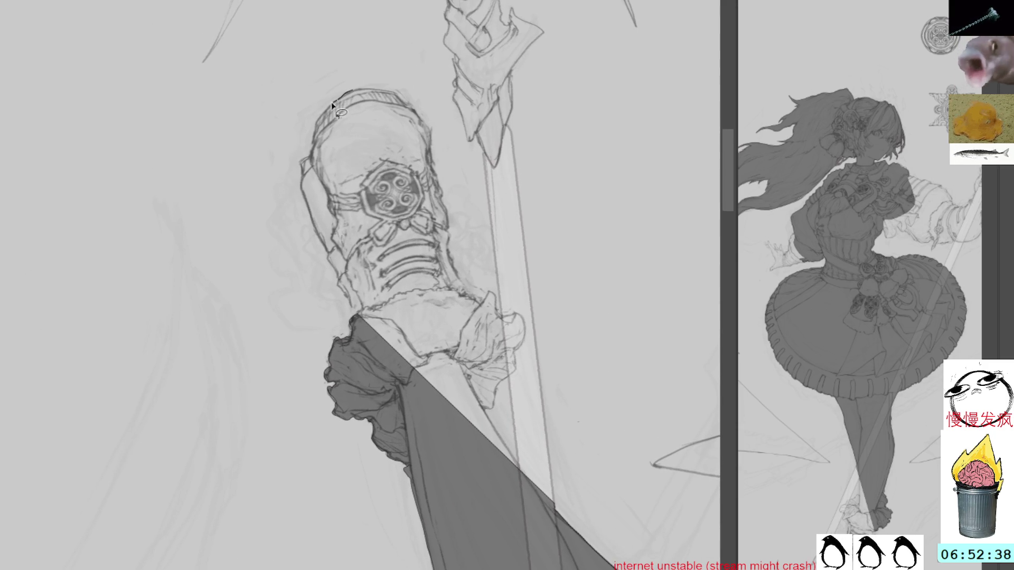
pyautogui.moveTo(312, 143)
pyautogui.mouseDown()
pyautogui.moveTo(300, 165)
pyautogui.moveTo(304, 197)
pyautogui.moveTo(356, 318)
pyautogui.moveTo(531, 496)
pyautogui.moveTo(486, 410)
pyautogui.moveTo(511, 385)
pyautogui.moveTo(523, 476)
pyautogui.moveTo(552, 510)
pyautogui.moveTo(523, 310)
pyautogui.moveTo(481, 304)
pyautogui.moveTo(458, 274)
pyautogui.moveTo(425, 121)
pyautogui.moveTo(375, 84)
pyautogui.moveTo(317, 122)
pyautogui.mouseUp()
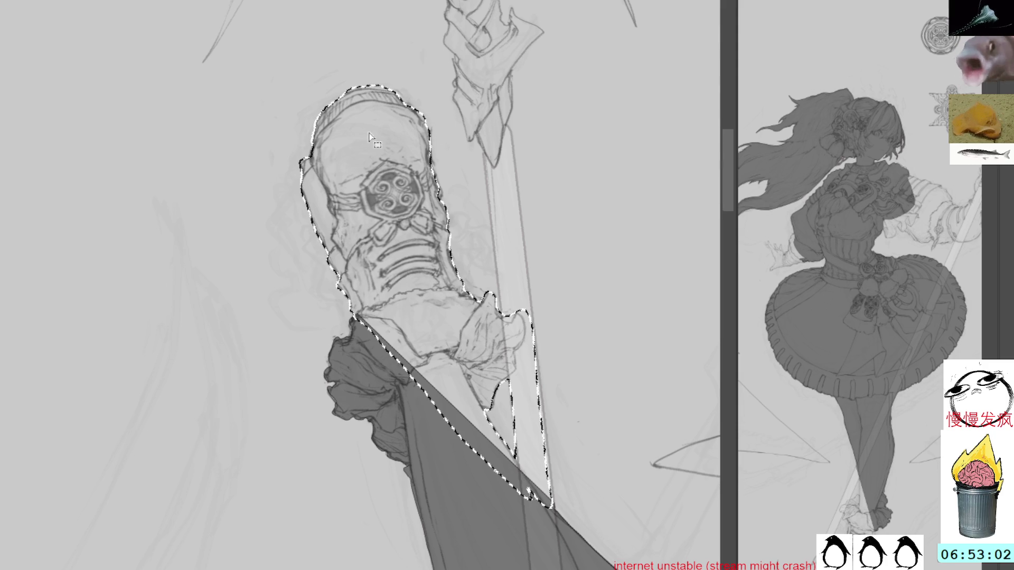
pyautogui.hotkey('alt', 'BackSpace')
pyautogui.hotkey('ctrl', 'd')
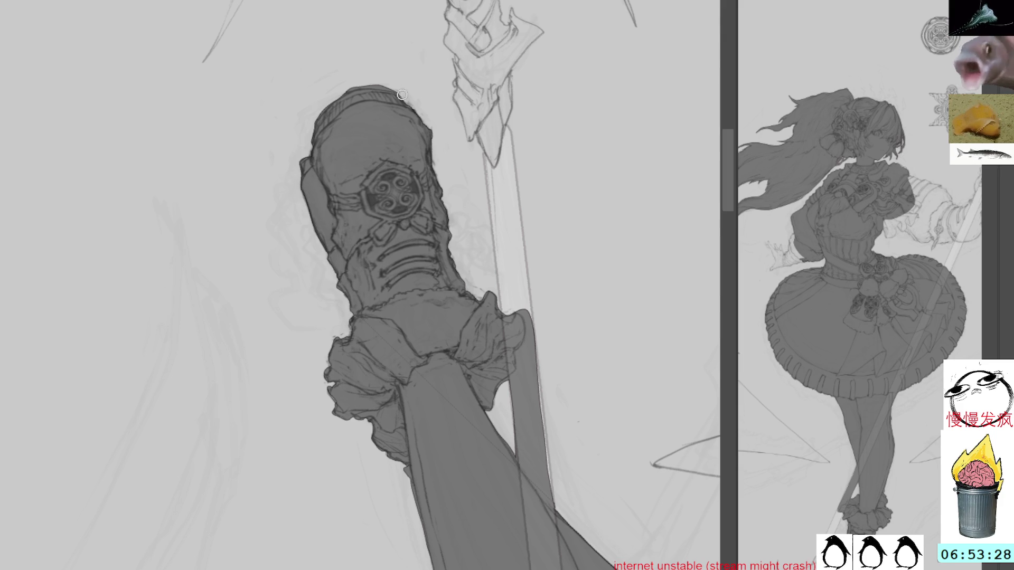
pyautogui.moveTo(384, 114)
pyautogui.mouseDown()
pyautogui.moveTo(442, 339)
pyautogui.moveTo(269, 288)
pyautogui.moveTo(388, 158)
pyautogui.mouseUp()
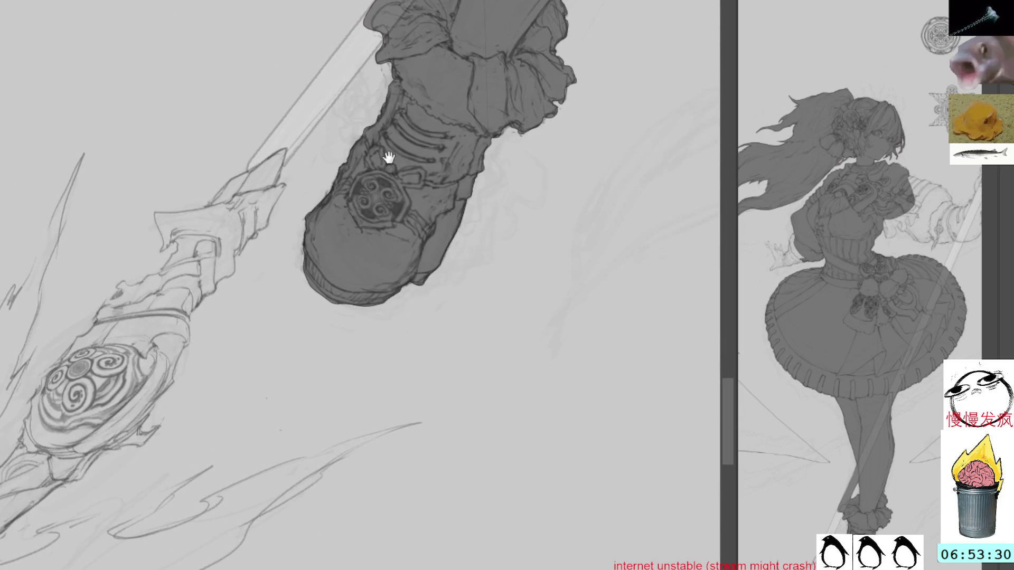
# Rotate and pan the view to centre the boot and the leg above it
pyautogui.moveTo(595, 106); pyautogui.dragTo(342, 75)
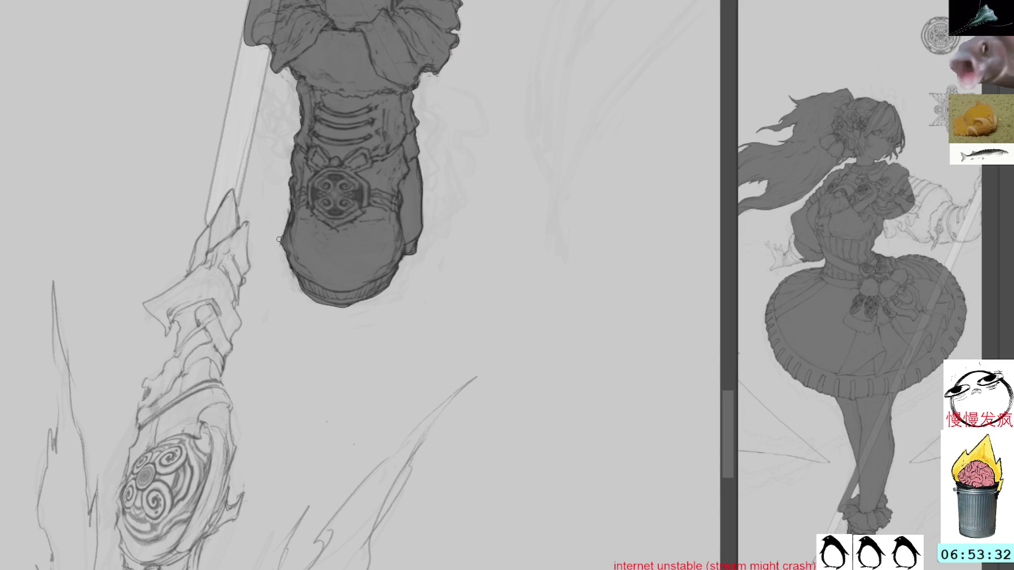
pyautogui.moveTo(520, 45); pyautogui.dragTo(535, 93)
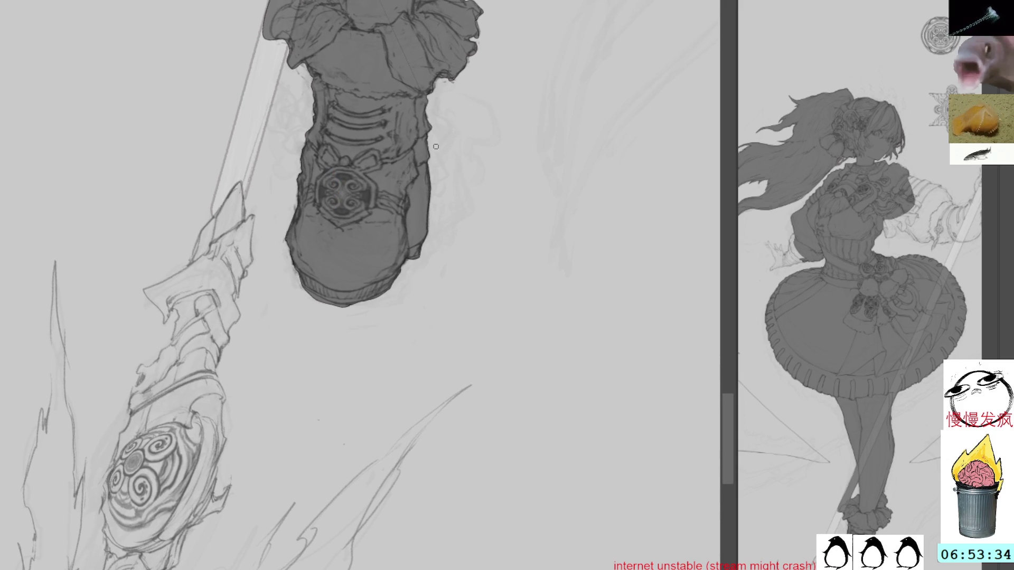
pyautogui.moveTo(473, 85); pyautogui.dragTo(468, 223)
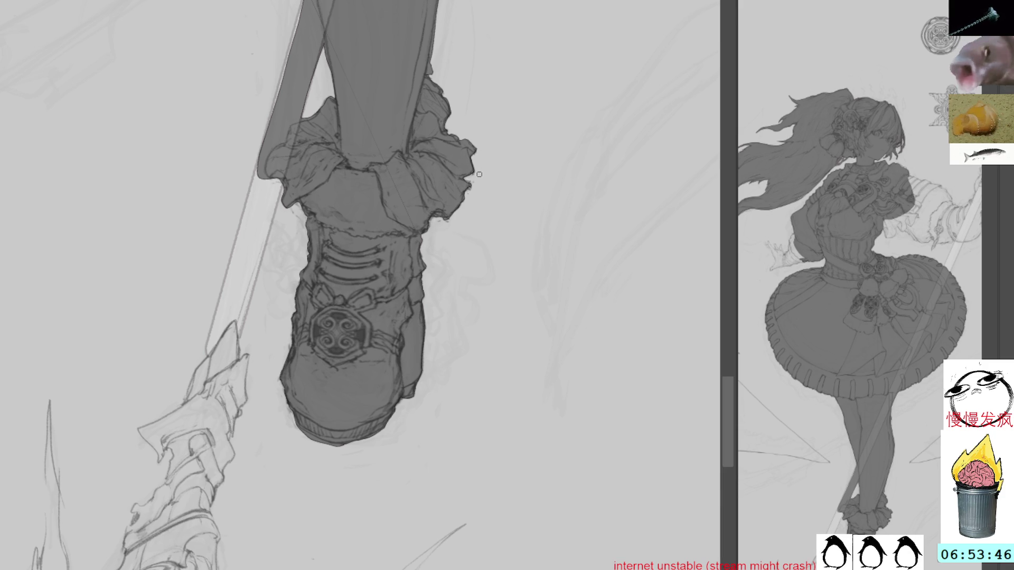
pyautogui.moveTo(475, 202); pyautogui.dragTo(478, 150)
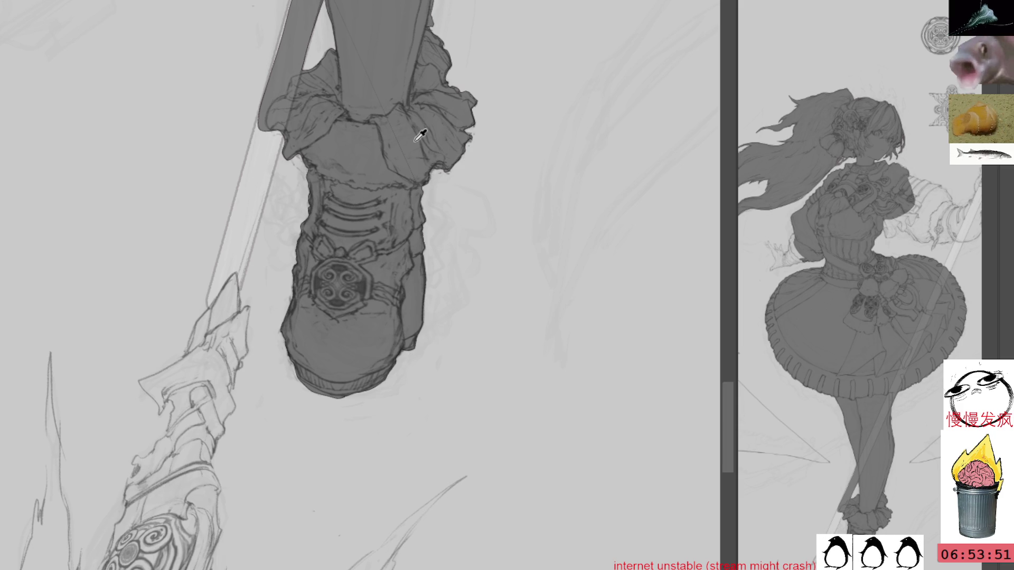
pyautogui.moveTo(421, 135)
pyautogui.mouseDown()
pyautogui.moveTo(403, 258)
pyautogui.moveTo(485, 217)
pyautogui.moveTo(485, 278)
pyautogui.mouseUp()
pyautogui.moveTo(501, 4)
pyautogui.mouseDown()
pyautogui.moveTo(498, 102)
pyautogui.moveTo(415, 275)
pyautogui.mouseUp()
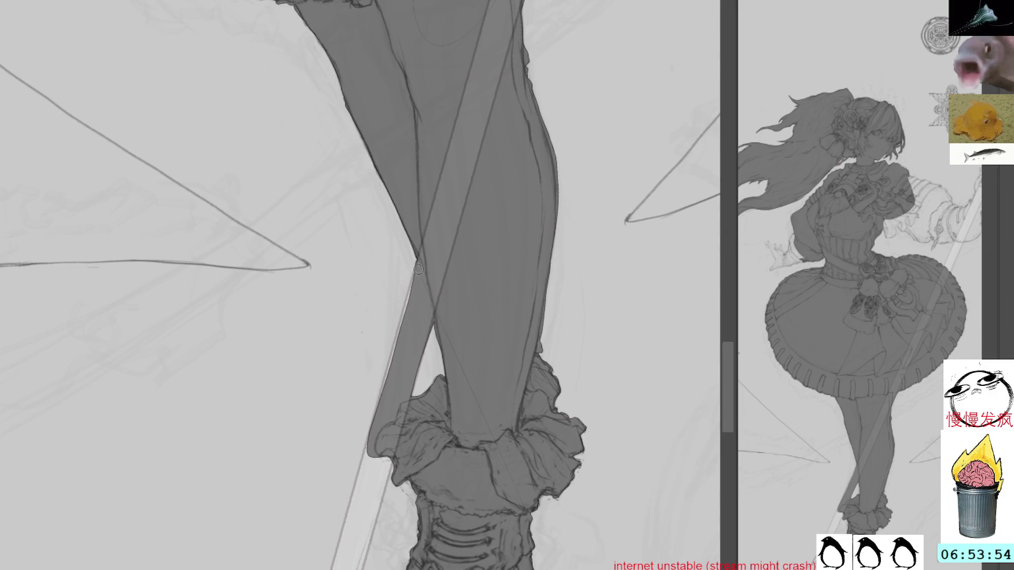
# Undo the stray light stroke by the leg and brush grey down the staff shaft
pyautogui.moveTo(538, 265)
pyautogui.mouseDown()
pyautogui.moveTo(518, 169)
pyautogui.moveTo(446, 177)
pyautogui.mouseUp()
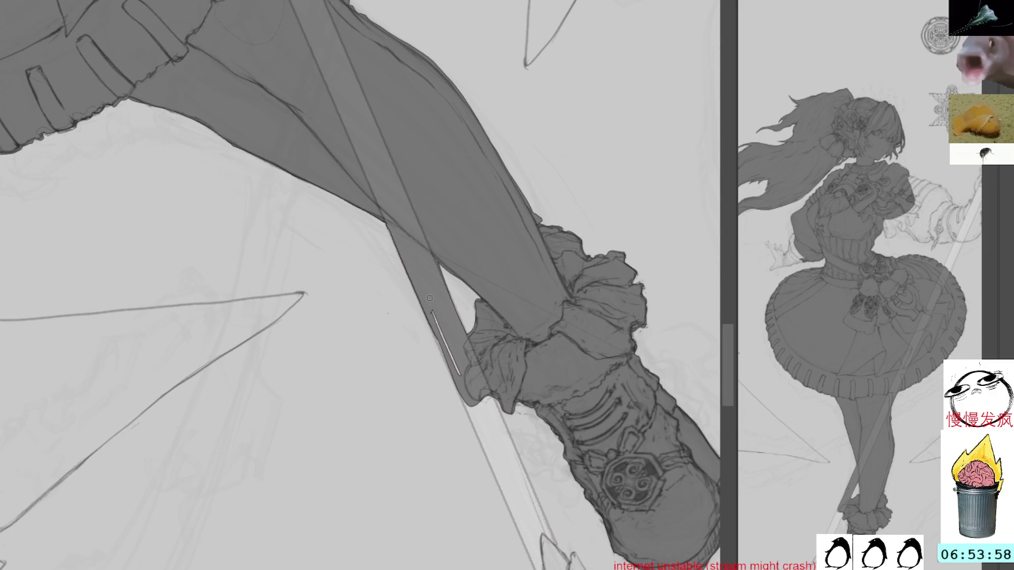
pyautogui.hotkey('ctrl', 'z')
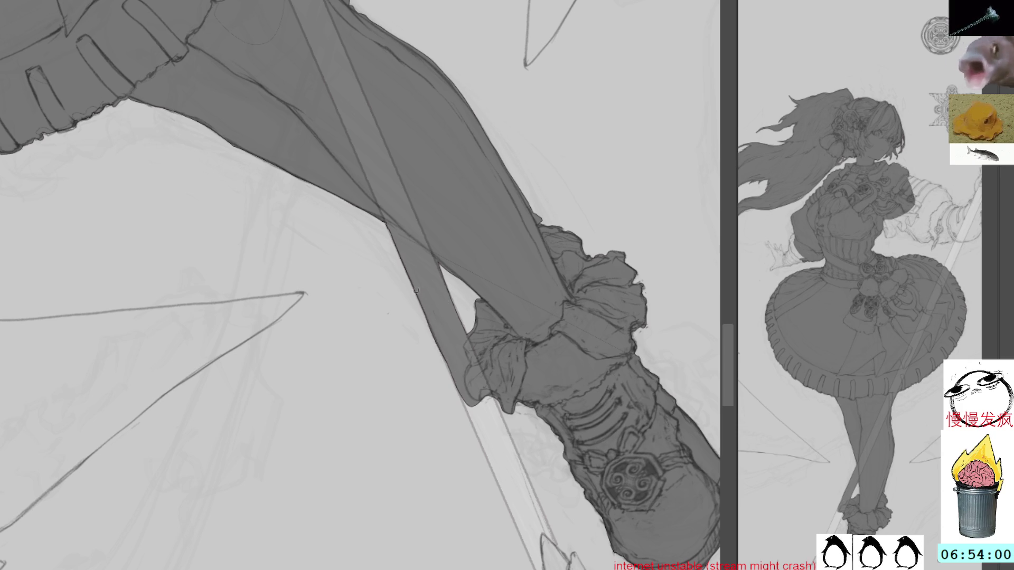
pyautogui.moveTo(419, 288)
pyautogui.mouseDown()
pyautogui.moveTo(516, 211)
pyautogui.moveTo(525, 367)
pyautogui.moveTo(567, 406)
pyautogui.mouseUp()
pyautogui.moveTo(523, 367)
pyautogui.mouseDown()
pyautogui.moveTo(569, 411)
pyautogui.moveTo(498, 321)
pyautogui.moveTo(573, 403)
pyautogui.moveTo(512, 324)
pyautogui.mouseUp()
pyautogui.moveTo(591, 412)
pyautogui.mouseDown()
pyautogui.moveTo(498, 340)
pyautogui.moveTo(572, 422)
pyautogui.moveTo(493, 341)
pyautogui.moveTo(563, 402)
pyautogui.moveTo(528, 362)
pyautogui.moveTo(519, 358)
pyautogui.moveTo(561, 395)
pyautogui.moveTo(476, 338)
pyautogui.moveTo(571, 423)
pyautogui.moveTo(491, 354)
pyautogui.moveTo(577, 420)
pyautogui.moveTo(525, 363)
pyautogui.moveTo(552, 403)
pyautogui.moveTo(456, 326)
pyautogui.moveTo(475, 364)
pyautogui.moveTo(468, 354)
pyautogui.moveTo(504, 383)
pyautogui.moveTo(442, 327)
pyautogui.moveTo(465, 365)
pyautogui.moveTo(478, 362)
pyautogui.mouseUp()
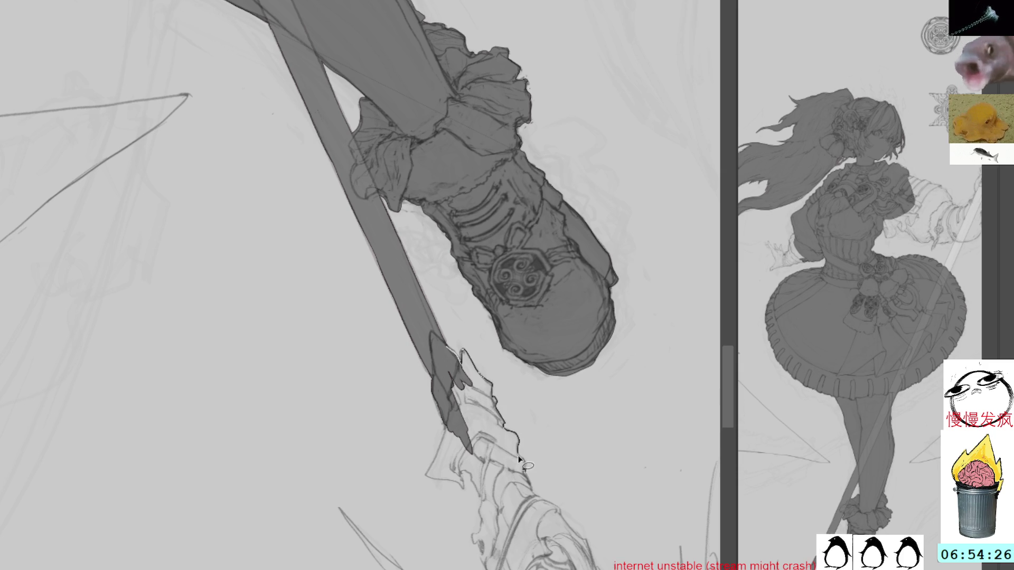
# Lasso the jagged blade collar under the boot and fill it grey, undoing a stray stroke
pyautogui.moveTo(534, 490)
pyautogui.mouseDown()
pyautogui.moveTo(510, 520)
pyautogui.moveTo(470, 442)
pyautogui.moveTo(450, 346)
pyautogui.mouseUp()
pyautogui.press('Tab')
pyautogui.hotkey('ctrl', 'd')
pyautogui.press('Tab')
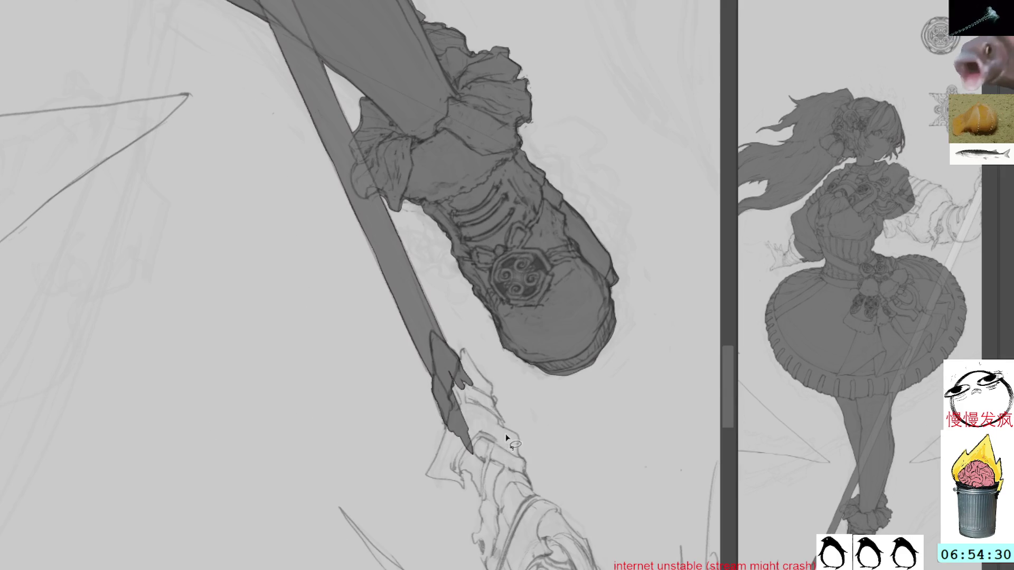
pyautogui.hotkey('ctrl', 'shift', 'd')
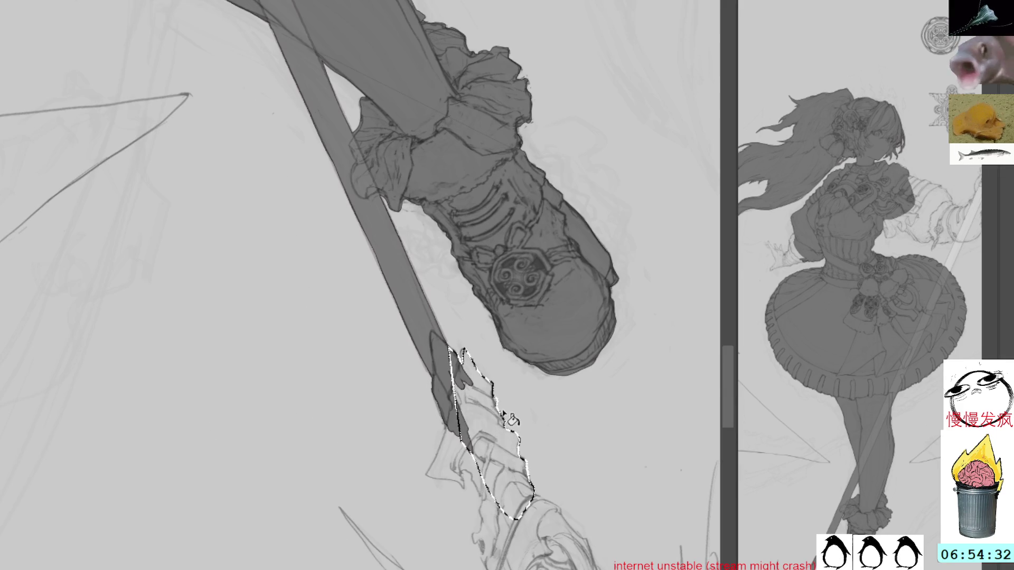
pyautogui.hotkey('alt', 'BackSpace')
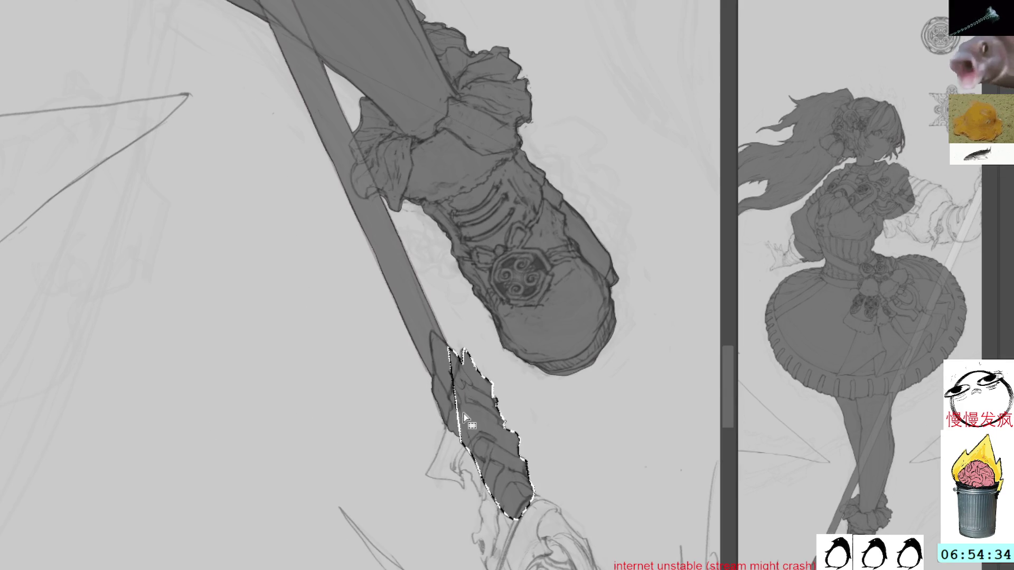
pyautogui.hotkey('ctrl', 'd')
pyautogui.moveTo(448, 361); pyautogui.dragTo(461, 421)
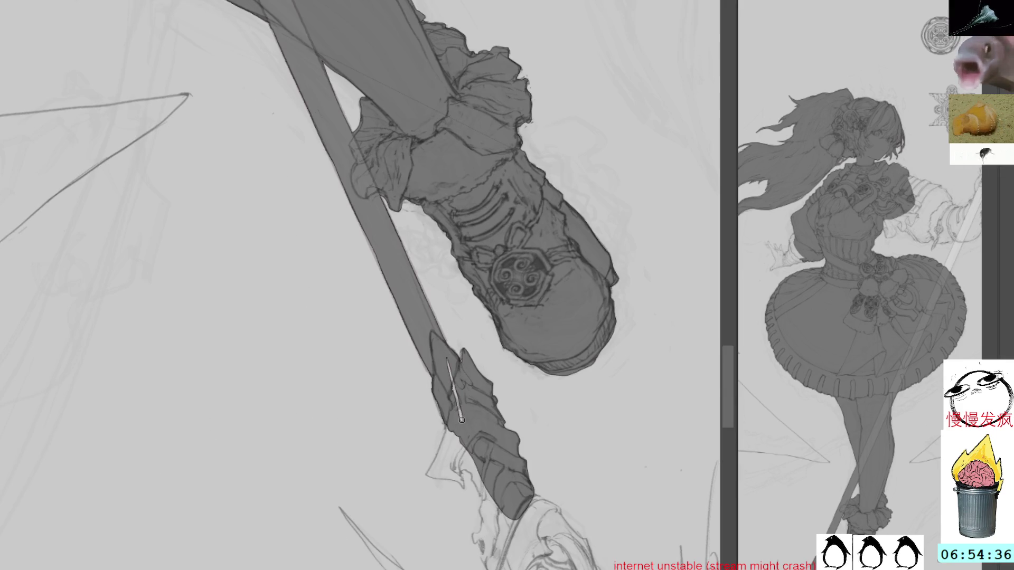
pyautogui.hotkey('ctrl', 'z')
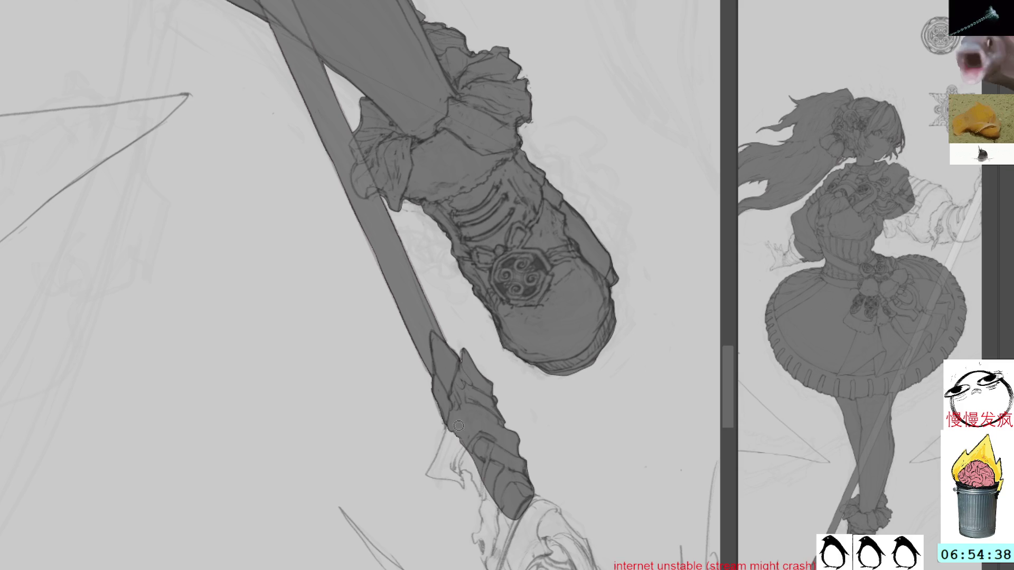
pyautogui.moveTo(474, 394)
pyautogui.mouseDown()
pyautogui.moveTo(499, 312)
pyautogui.moveTo(463, 340)
pyautogui.moveTo(443, 383)
pyautogui.moveTo(477, 394)
pyautogui.mouseUp()
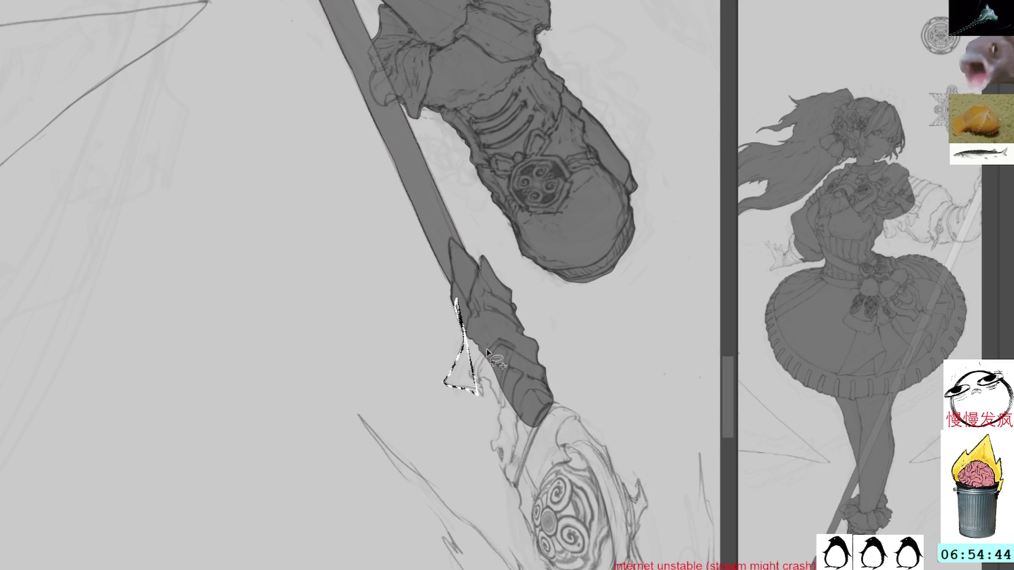
# Delete the stray triangle beside the blade, then paint the side fin down toward the swirl dark grey
pyautogui.press('Delete')
pyautogui.hotkey('ctrl', 'd')
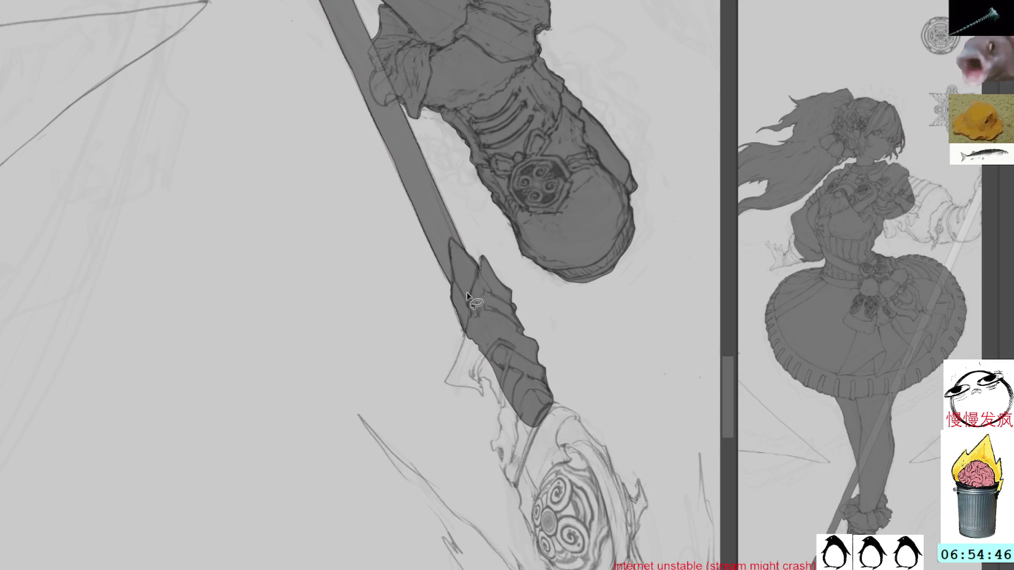
pyautogui.moveTo(445, 379)
pyautogui.mouseDown()
pyautogui.moveTo(484, 397)
pyautogui.moveTo(483, 380)
pyautogui.moveTo(489, 385)
pyautogui.moveTo(500, 428)
pyautogui.moveTo(492, 441)
pyautogui.moveTo(517, 495)
pyautogui.moveTo(568, 442)
pyautogui.moveTo(534, 406)
pyautogui.mouseUp()
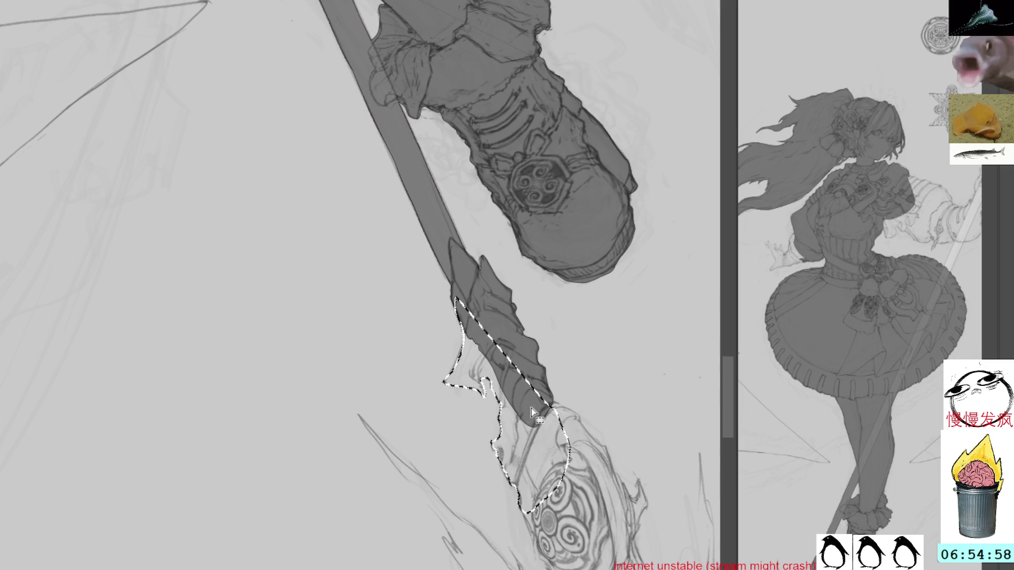
pyautogui.press('Tab')
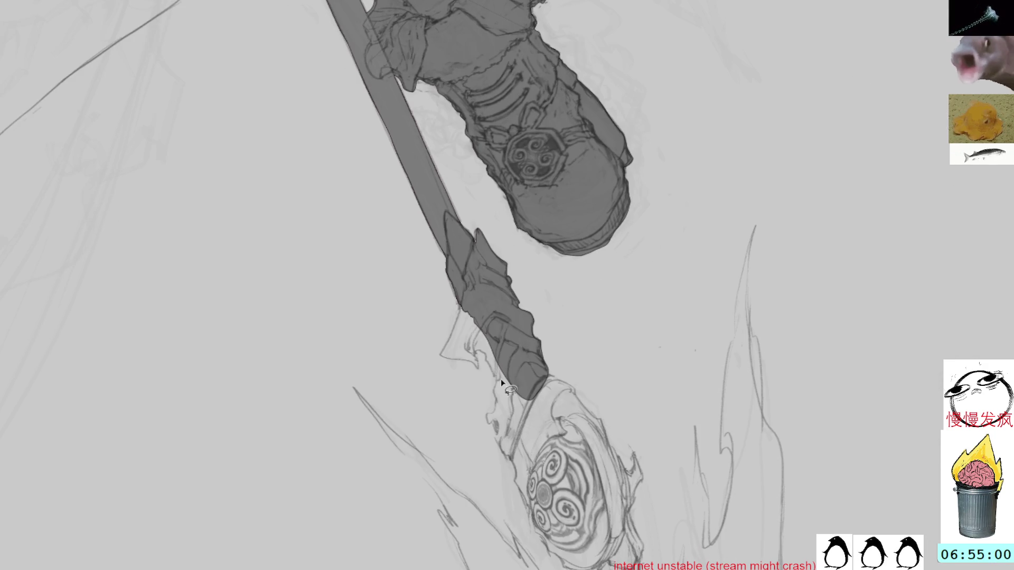
pyautogui.press('Tab')
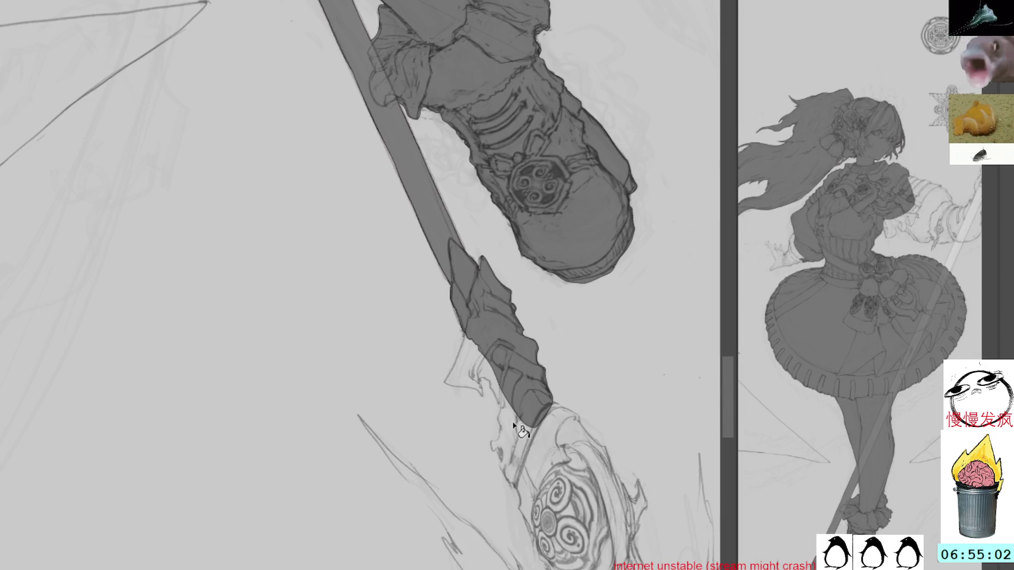
pyautogui.moveTo(522, 414)
pyautogui.mouseDown()
pyautogui.moveTo(518, 429)
pyautogui.moveTo(528, 405)
pyautogui.moveTo(507, 449)
pyautogui.moveTo(486, 359)
pyautogui.mouseUp()
pyautogui.moveTo(560, 411); pyautogui.dragTo(486, 287)
pyautogui.hotkey('ctrl', 'd')
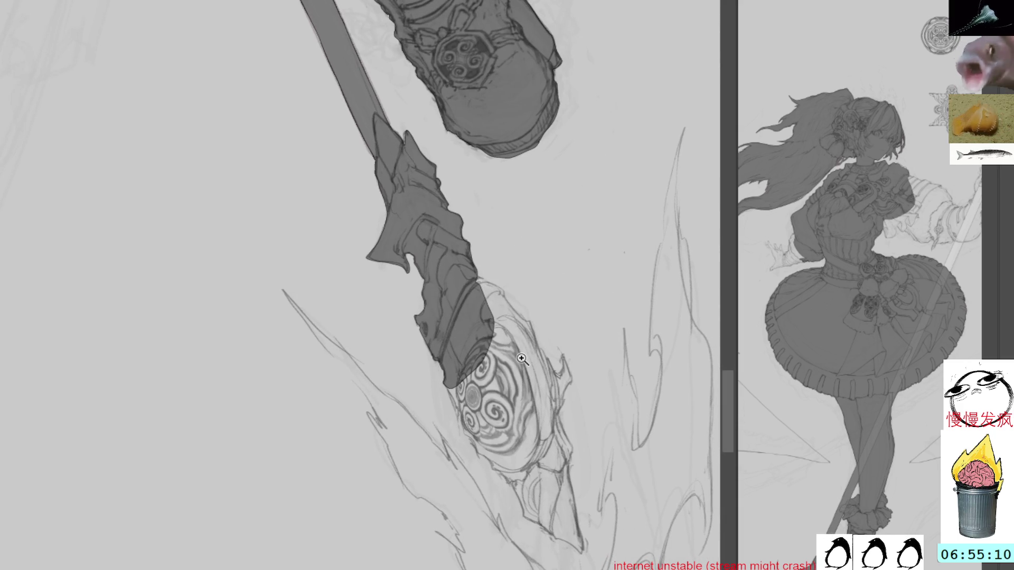
# Lasso the lower flame-like blade and swirl ornament and fill them grey
pyautogui.scroll(-2, 384, 109)
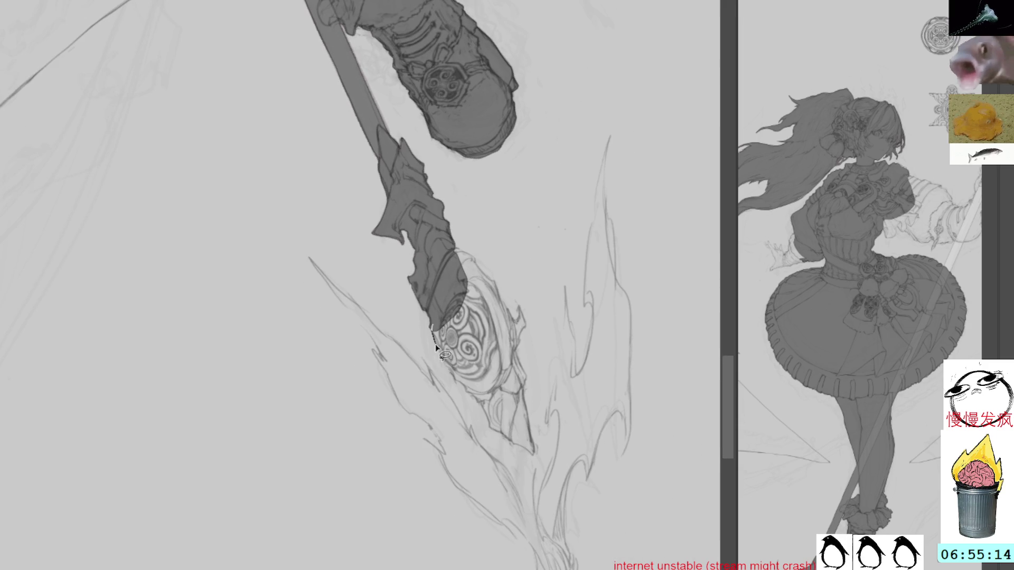
pyautogui.moveTo(452, 379)
pyautogui.mouseDown()
pyautogui.moveTo(501, 437)
pyautogui.moveTo(535, 453)
pyautogui.moveTo(524, 316)
pyautogui.moveTo(473, 255)
pyautogui.moveTo(449, 248)
pyautogui.mouseUp()
pyautogui.hotkey('alt', 'BackSpace')
pyautogui.hotkey('ctrl', 'd')
pyautogui.press('b')
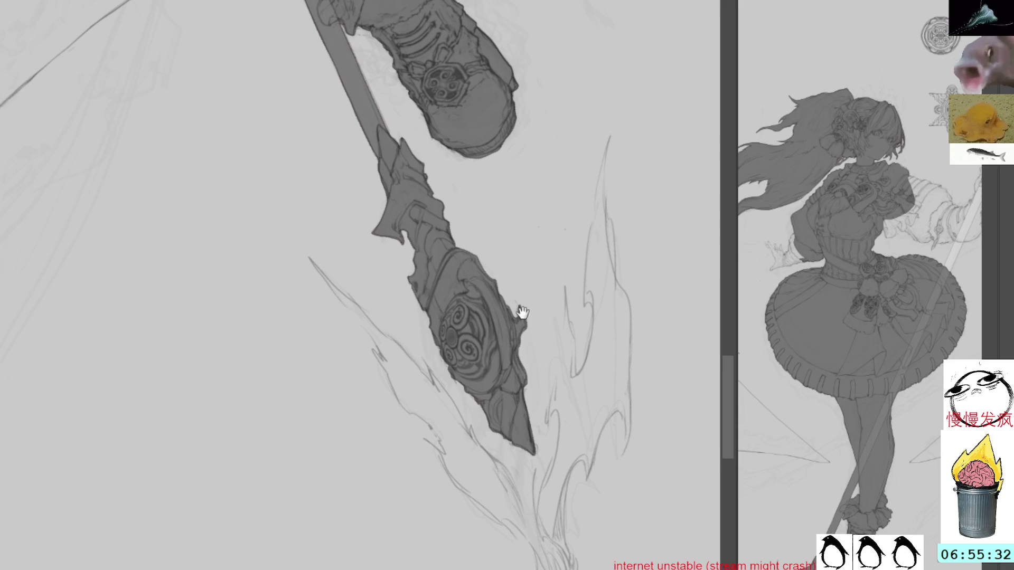
# Outline the lower right ribbon shape and fill it grey
pyautogui.moveTo(521, 312); pyautogui.dragTo(437, 229)
pyautogui.moveTo(480, 200)
pyautogui.mouseDown()
pyautogui.moveTo(462, 316)
pyautogui.moveTo(476, 363)
pyautogui.moveTo(459, 401)
pyautogui.moveTo(449, 394)
pyautogui.mouseUp()
pyautogui.moveTo(455, 449)
pyautogui.mouseDown()
pyautogui.moveTo(468, 466)
pyautogui.moveTo(474, 554)
pyautogui.moveTo(481, 569)
pyautogui.moveTo(497, 569)
pyautogui.moveTo(506, 552)
pyautogui.moveTo(484, 463)
pyautogui.moveTo(486, 402)
pyautogui.moveTo(543, 334)
pyautogui.moveTo(514, 279)
pyautogui.moveTo(488, 257)
pyautogui.moveTo(480, 201)
pyautogui.mouseUp()
pyautogui.hotkey('alt', 'BackSpace')
pyautogui.hotkey('ctrl', 'd')
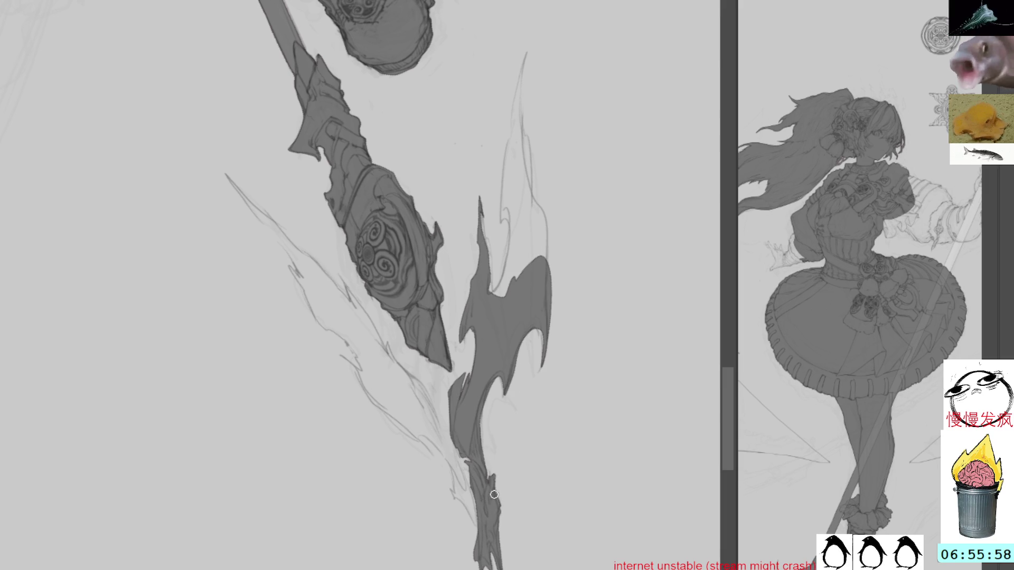
# Scroll down to the boot and touch up grey along the lower ribbon's left edge
pyautogui.moveTo(464, 249); pyautogui.dragTo(476, 335)
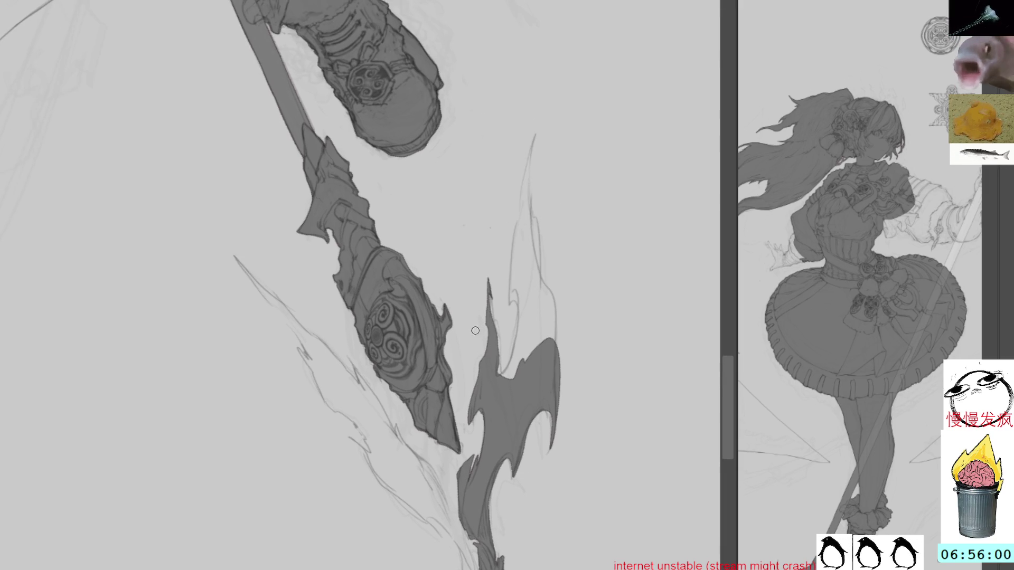
pyautogui.moveTo(568, 220); pyautogui.dragTo(532, 283)
pyautogui.moveTo(453, 359); pyautogui.dragTo(459, 399)
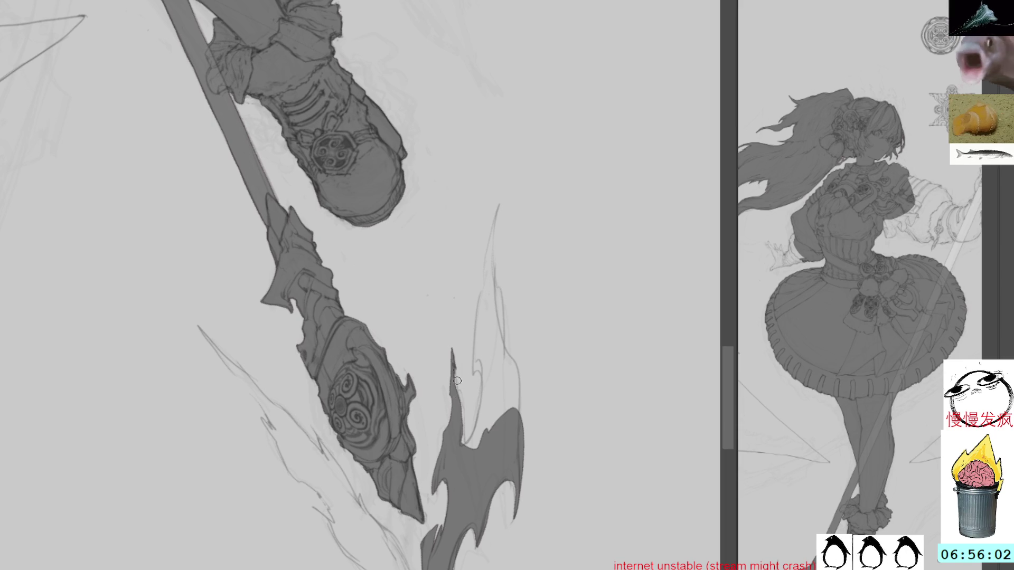
pyautogui.moveTo(454, 362); pyautogui.dragTo(463, 429)
# Lasso the upper right ribbon, fill it grey, deselect, and brush along its right edge
pyautogui.press('m')
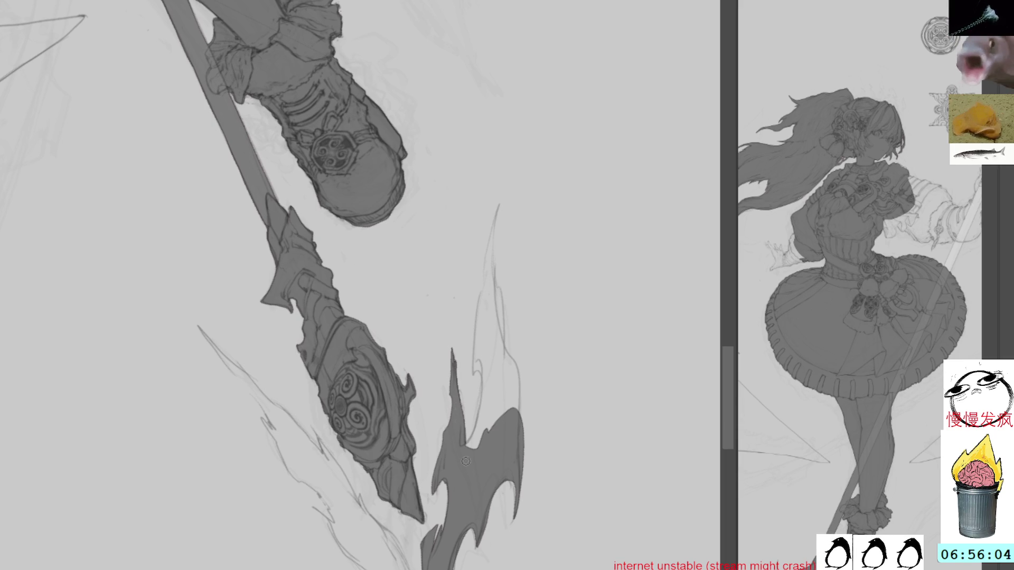
pyautogui.moveTo(504, 196)
pyautogui.mouseDown()
pyautogui.moveTo(470, 363)
pyautogui.moveTo(474, 432)
pyautogui.moveTo(523, 425)
pyautogui.moveTo(525, 399)
pyautogui.moveTo(495, 310)
pyautogui.moveTo(502, 208)
pyautogui.mouseUp()
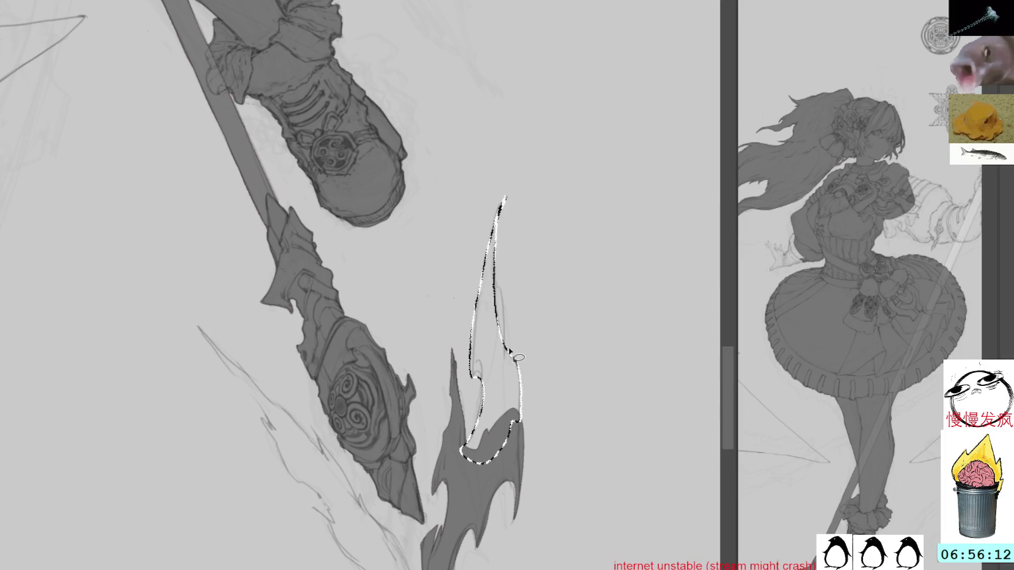
pyautogui.hotkey('alt', 'BackSpace')
pyautogui.hotkey('ctrl', 'd')
pyautogui.press('b')
pyautogui.moveTo(497, 285); pyautogui.dragTo(507, 343)
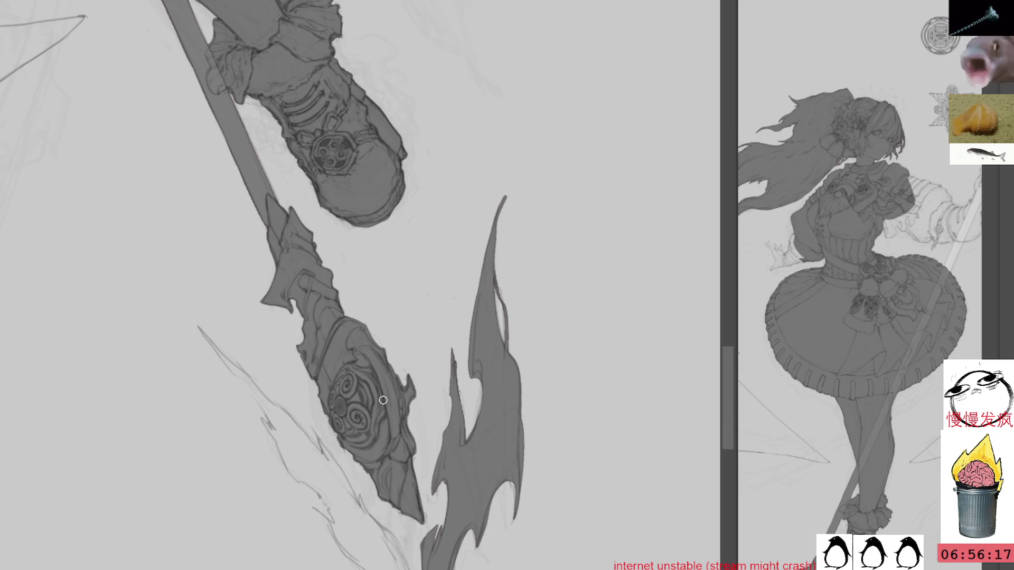
# Undo a stray stroke, then lasso and bucket-fill the left ribbon grey and touch up its tip
pyautogui.moveTo(396, 376); pyautogui.dragTo(483, 266)
pyautogui.hotkey('ctrl', 'z')
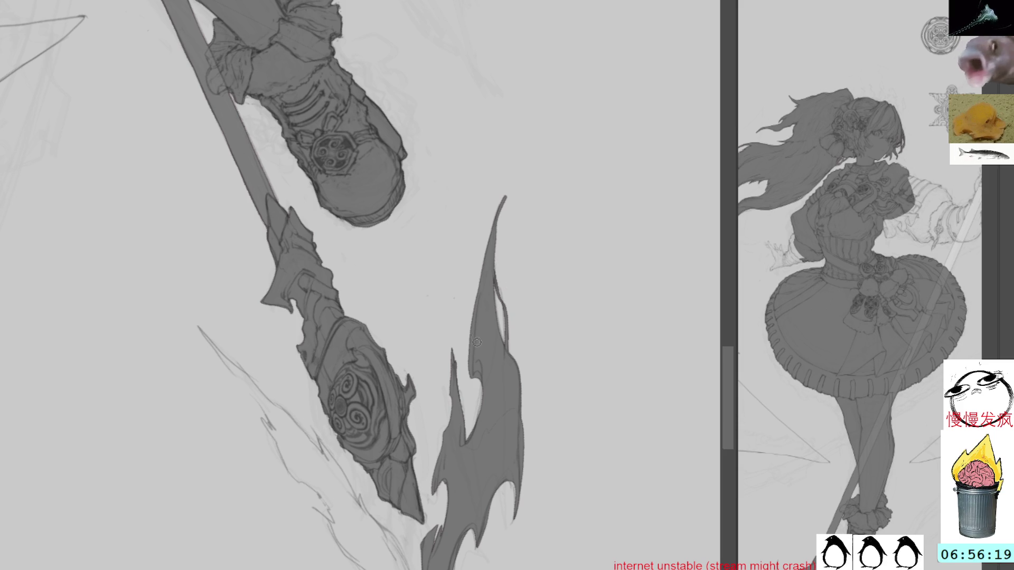
pyautogui.moveTo(493, 370)
pyautogui.mouseDown()
pyautogui.moveTo(555, 215)
pyautogui.moveTo(564, 216)
pyautogui.mouseUp()
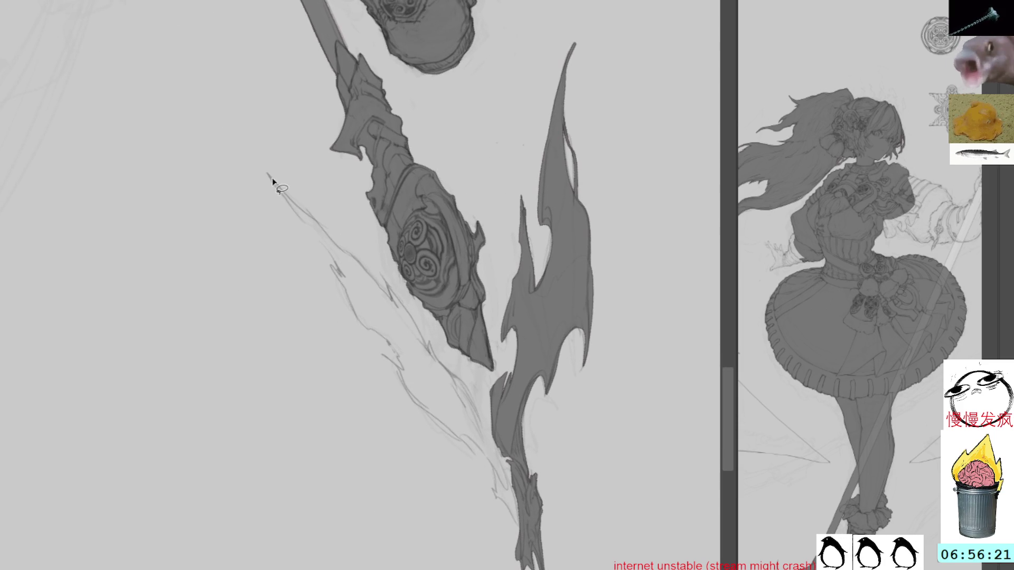
pyautogui.moveTo(263, 167)
pyautogui.mouseDown()
pyautogui.moveTo(382, 337)
pyautogui.moveTo(410, 401)
pyautogui.mouseUp()
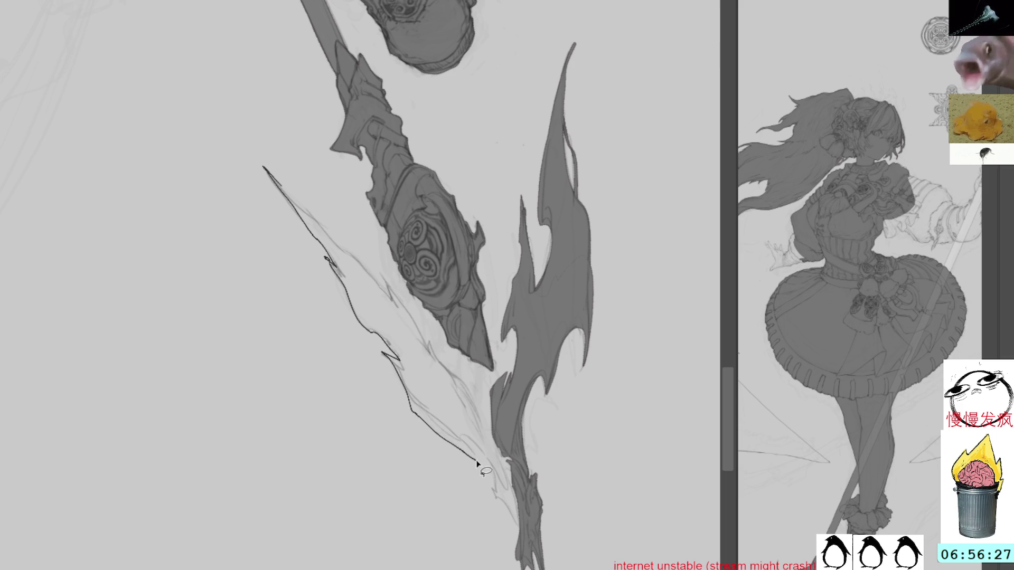
pyautogui.moveTo(477, 463)
pyautogui.mouseDown()
pyautogui.moveTo(493, 473)
pyautogui.moveTo(453, 376)
pyautogui.moveTo(386, 265)
pyautogui.moveTo(363, 268)
pyautogui.moveTo(273, 176)
pyautogui.mouseUp()
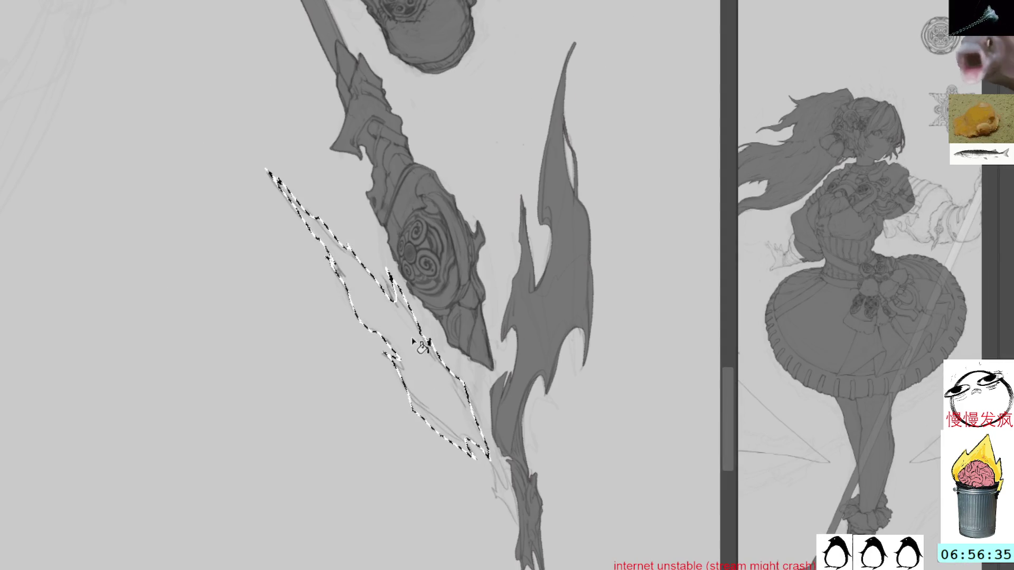
pyautogui.click(413, 340)
pyautogui.hotkey('ctrl', 'd')
pyautogui.moveTo(490, 463); pyautogui.dragTo(496, 500)
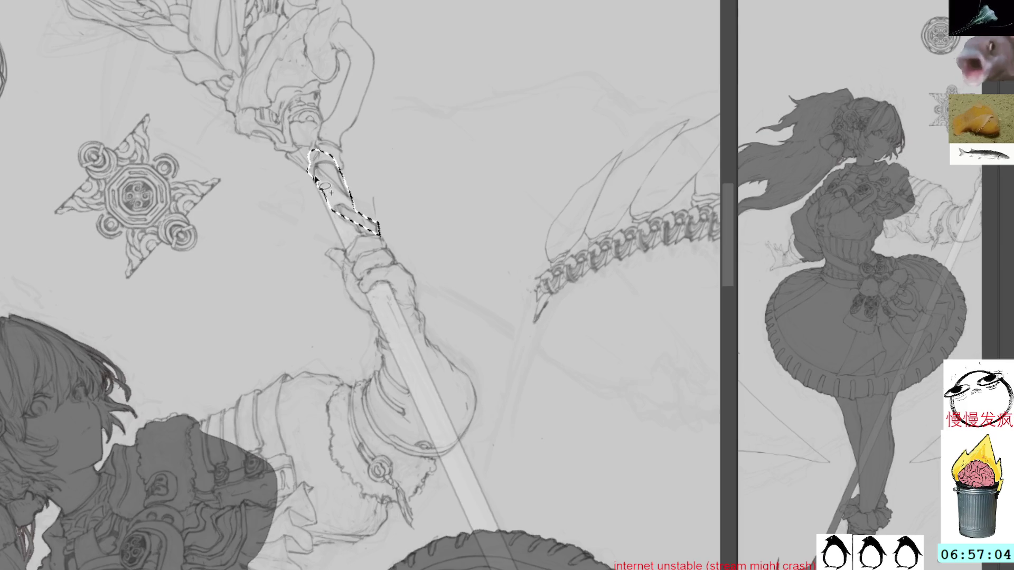
# Lasso the hand, staff and sleeve, fill grey, deselect, and brush grey along the shaft
pyautogui.moveTo(321, 184)
pyautogui.mouseDown()
pyautogui.moveTo(336, 231)
pyautogui.moveTo(364, 254)
pyautogui.moveTo(354, 189)
pyautogui.mouseUp()
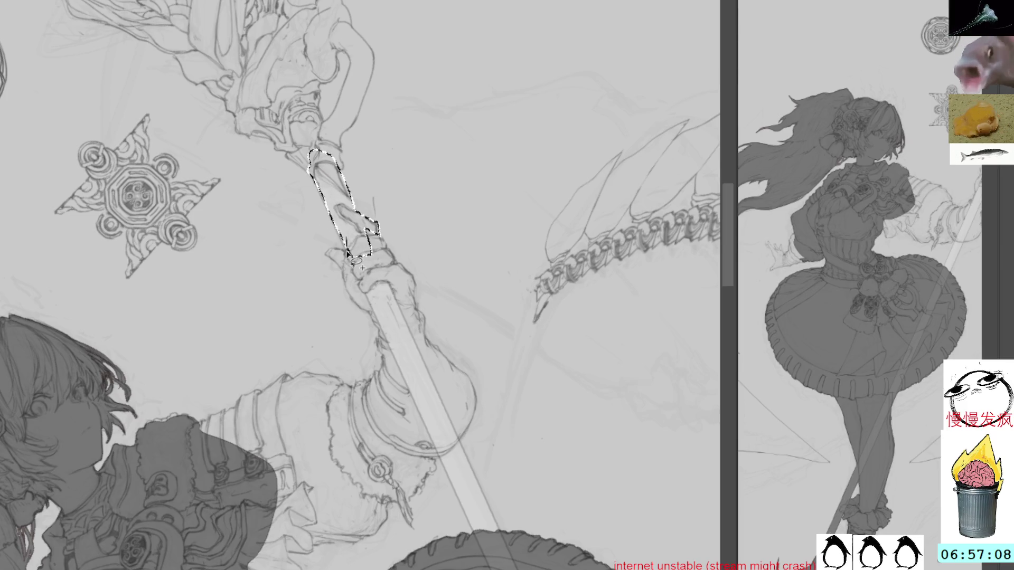
pyautogui.moveTo(346, 253)
pyautogui.mouseDown()
pyautogui.moveTo(326, 256)
pyautogui.moveTo(372, 317)
pyautogui.moveTo(382, 363)
pyautogui.moveTo(356, 387)
pyautogui.moveTo(286, 373)
pyautogui.moveTo(246, 401)
pyautogui.moveTo(300, 537)
pyautogui.moveTo(309, 530)
pyautogui.moveTo(351, 544)
pyautogui.moveTo(409, 503)
pyautogui.moveTo(457, 446)
pyautogui.moveTo(411, 273)
pyautogui.moveTo(366, 229)
pyautogui.mouseUp()
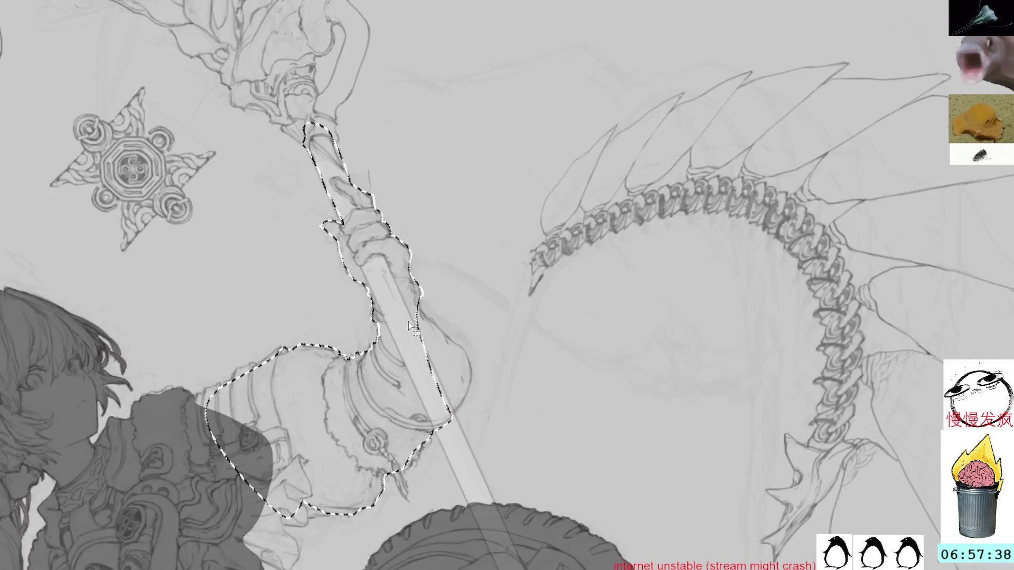
pyautogui.hotkey('alt', 'BackSpace')
pyautogui.hotkey('ctrl', 'd')
pyautogui.press('b')
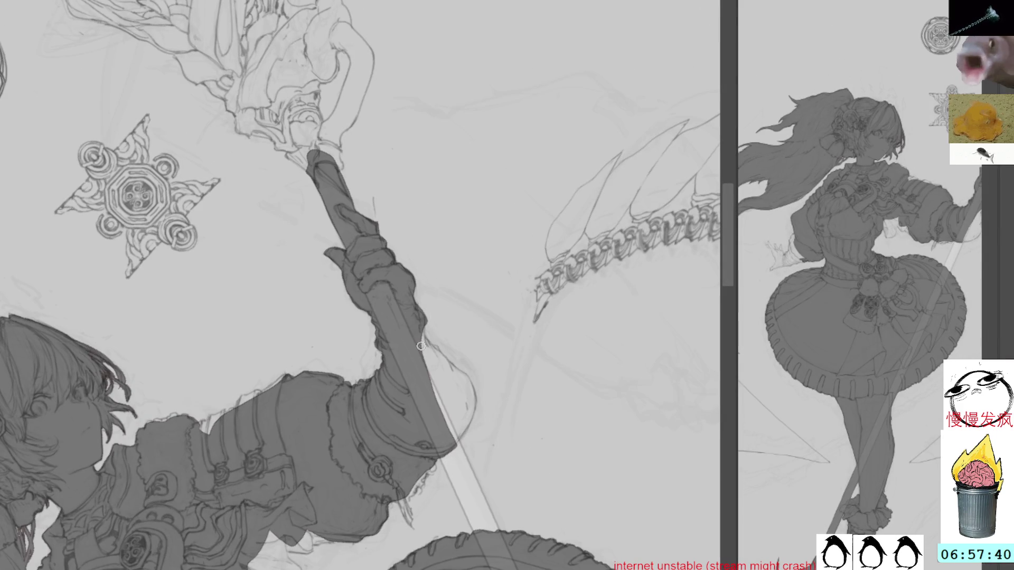
pyautogui.moveTo(423, 341); pyautogui.dragTo(439, 378)
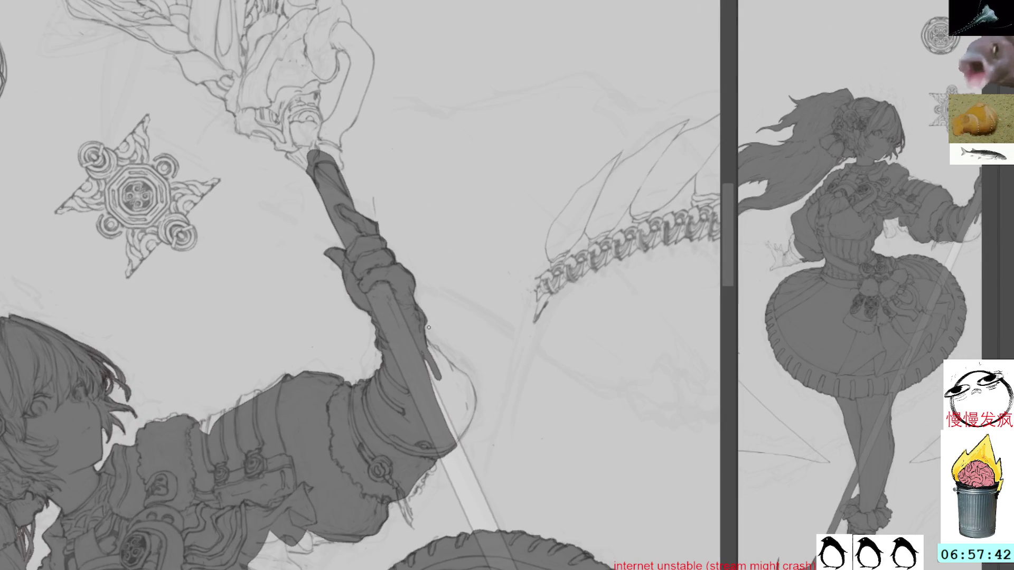
# Tilt the canvas and fill the sleeve end and the staff edge below it with dark grey
pyautogui.moveTo(435, 333)
pyautogui.mouseDown()
pyautogui.moveTo(438, 285)
pyautogui.moveTo(448, 330)
pyautogui.mouseUp()
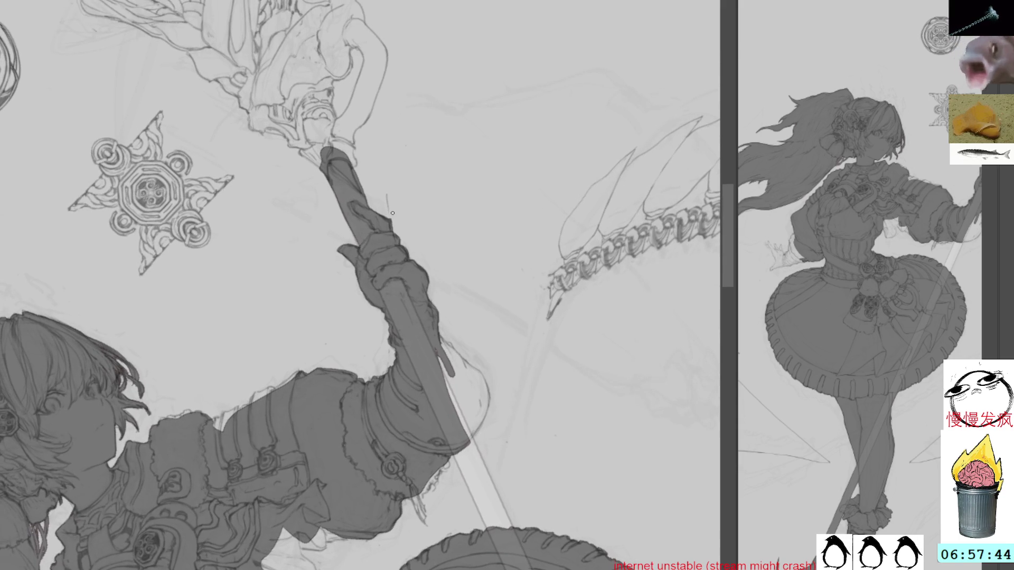
pyautogui.moveTo(493, 263); pyautogui.dragTo(427, 173)
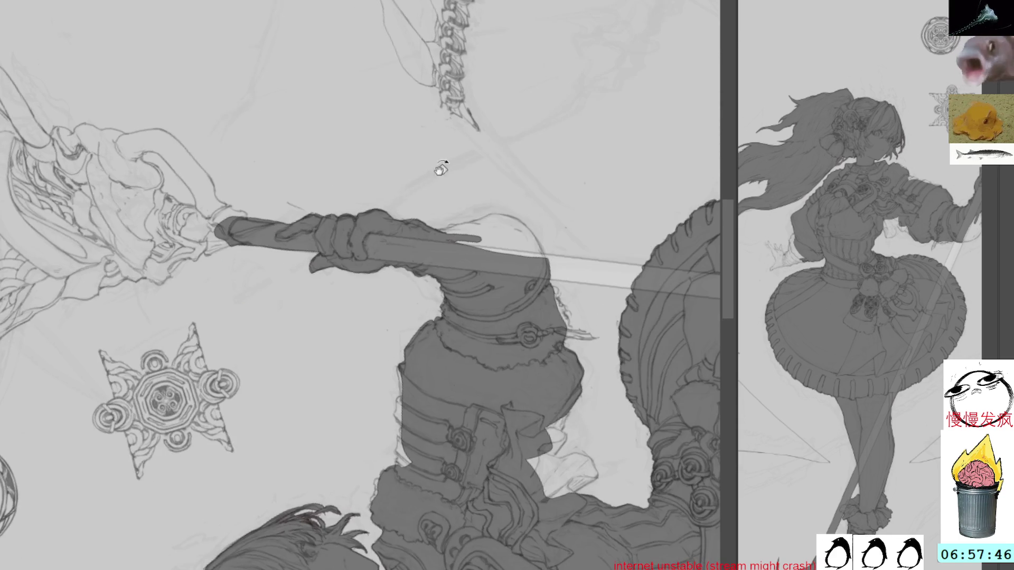
pyautogui.moveTo(529, 172)
pyautogui.mouseDown()
pyautogui.moveTo(545, 322)
pyautogui.moveTo(484, 258)
pyautogui.moveTo(401, 239)
pyautogui.mouseUp()
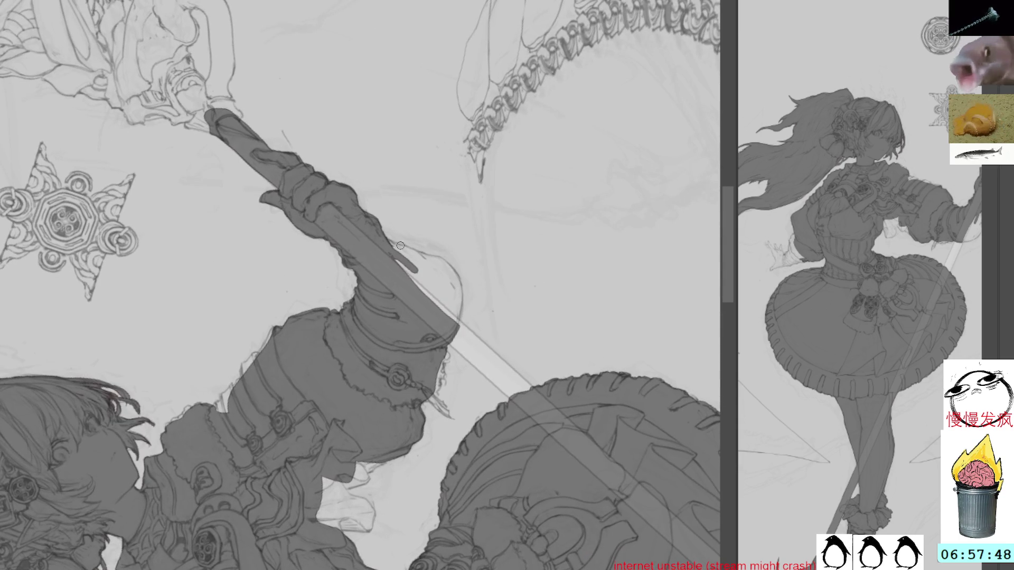
pyautogui.moveTo(418, 280)
pyautogui.mouseDown()
pyautogui.moveTo(430, 299)
pyautogui.moveTo(441, 288)
pyautogui.moveTo(449, 320)
pyautogui.moveTo(458, 277)
pyautogui.mouseUp()
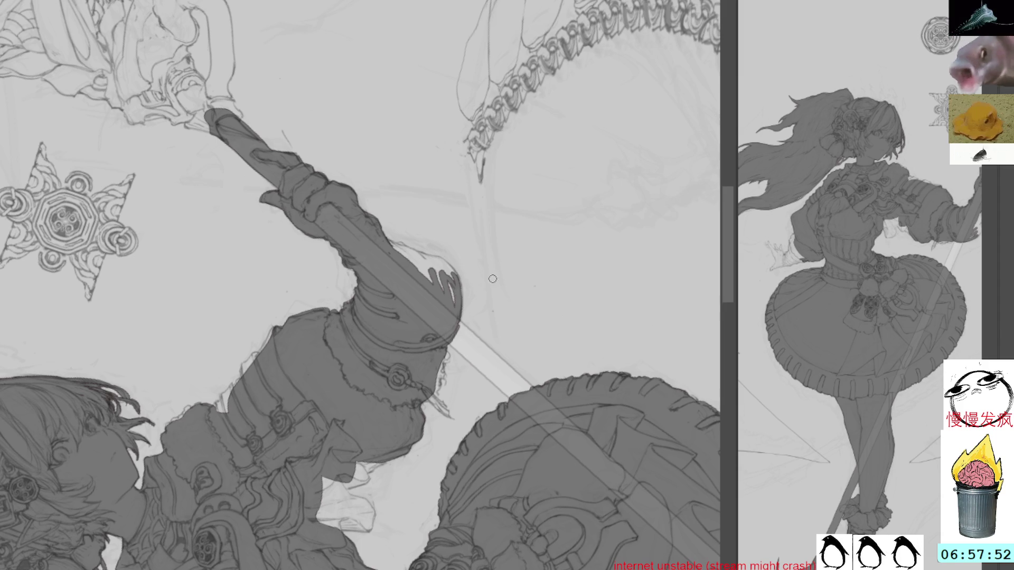
pyautogui.moveTo(544, 218); pyautogui.dragTo(526, 304)
pyautogui.moveTo(417, 378)
pyautogui.mouseDown()
pyautogui.moveTo(449, 454)
pyautogui.moveTo(425, 388)
pyautogui.moveTo(467, 454)
pyautogui.mouseUp()
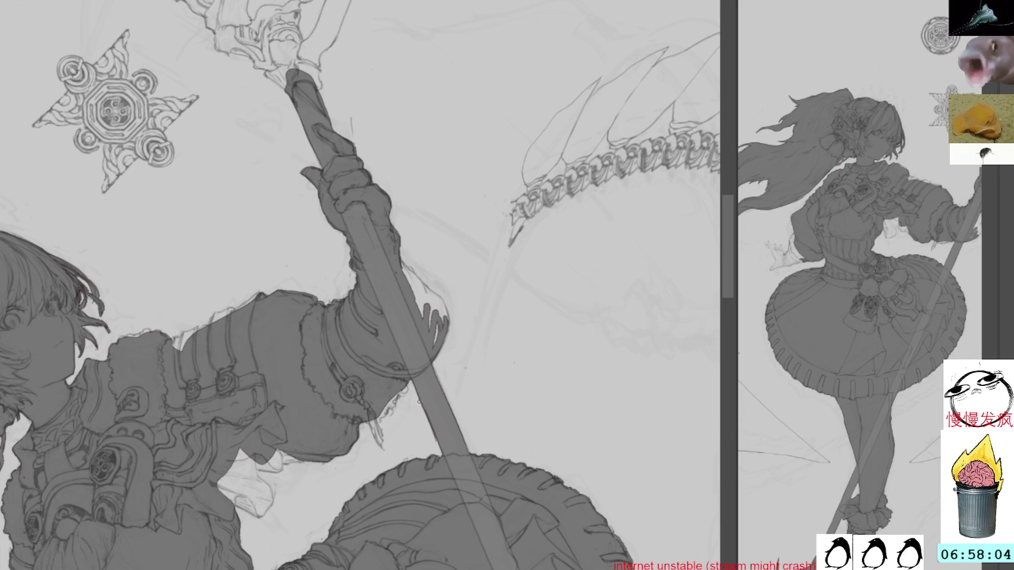
# Rotate the canvas and fill the curved gap near the cuff and the sleeve's left edge
pyautogui.moveTo(453, 369)
pyautogui.mouseDown()
pyautogui.moveTo(460, 235)
pyautogui.moveTo(456, 331)
pyautogui.mouseUp()
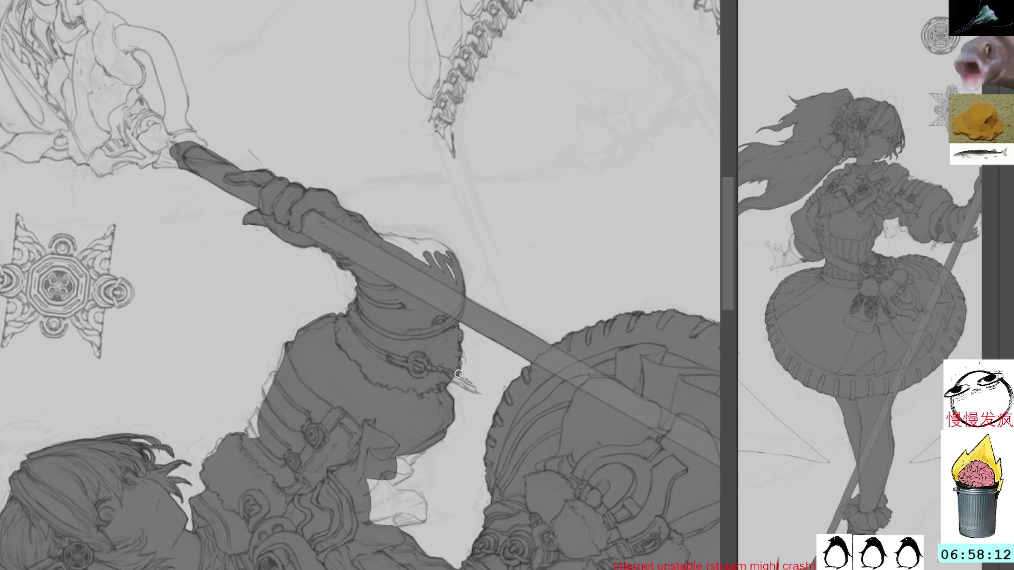
pyautogui.moveTo(527, 224)
pyautogui.mouseDown()
pyautogui.moveTo(364, 414)
pyautogui.moveTo(383, 444)
pyautogui.moveTo(508, 349)
pyautogui.moveTo(533, 389)
pyautogui.mouseUp()
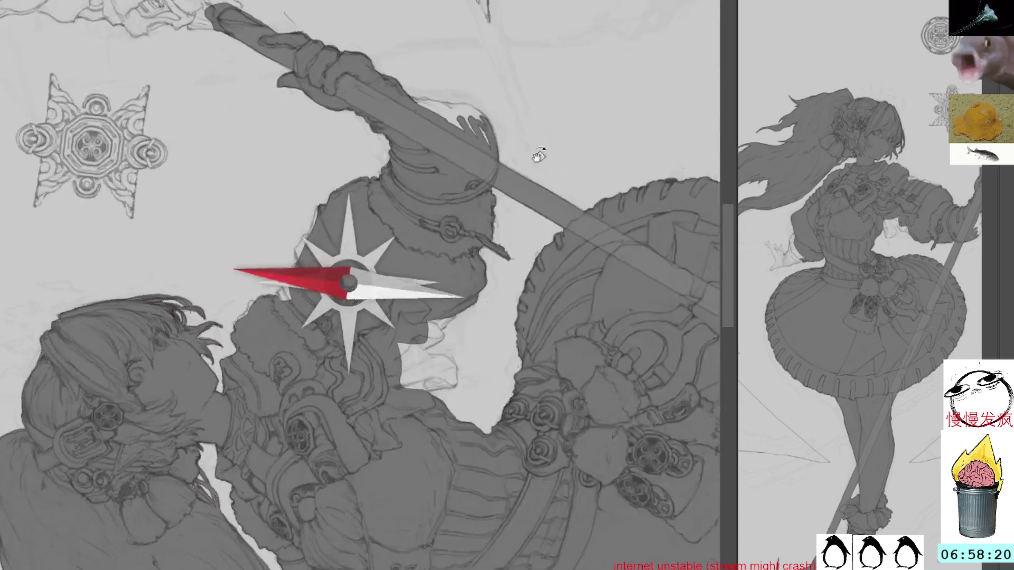
pyautogui.moveTo(613, 295)
pyautogui.mouseDown()
pyautogui.moveTo(528, 222)
pyautogui.moveTo(459, 197)
pyautogui.mouseUp()
pyautogui.moveTo(449, 304)
pyautogui.mouseDown()
pyautogui.moveTo(452, 293)
pyautogui.moveTo(448, 319)
pyautogui.moveTo(413, 331)
pyautogui.moveTo(429, 369)
pyautogui.moveTo(443, 333)
pyautogui.moveTo(424, 364)
pyautogui.moveTo(444, 338)
pyautogui.moveTo(455, 363)
pyautogui.moveTo(476, 356)
pyautogui.moveTo(473, 342)
pyautogui.moveTo(372, 414)
pyautogui.moveTo(365, 382)
pyautogui.moveTo(386, 412)
pyautogui.moveTo(389, 388)
pyautogui.moveTo(403, 417)
pyautogui.moveTo(476, 275)
pyautogui.moveTo(550, 170)
pyautogui.moveTo(388, 353)
pyautogui.mouseUp()
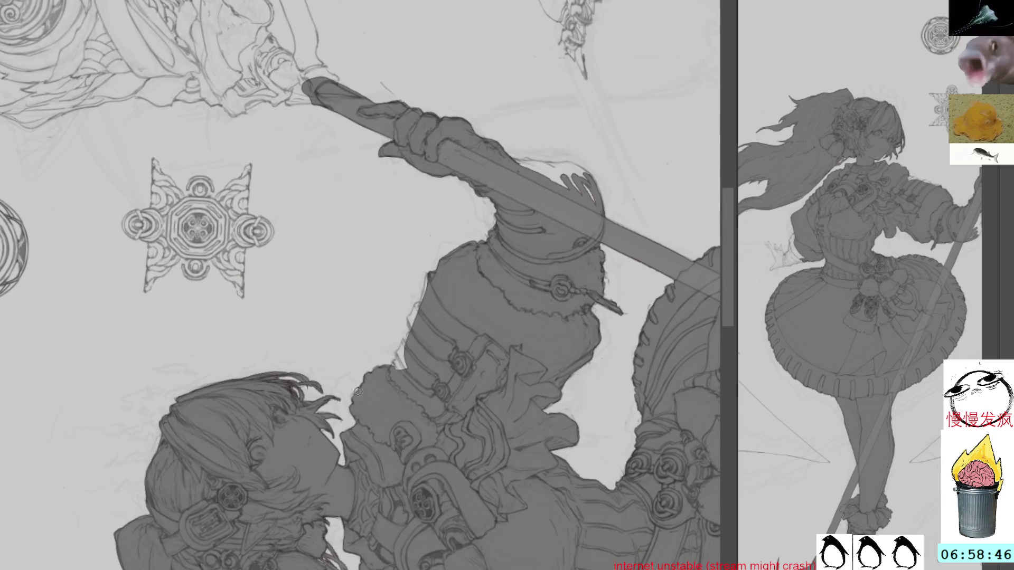
pyautogui.moveTo(395, 359)
pyautogui.mouseDown()
pyautogui.moveTo(405, 370)
pyautogui.moveTo(397, 358)
pyautogui.moveTo(415, 306)
pyautogui.moveTo(410, 331)
pyautogui.mouseUp()
pyautogui.moveTo(425, 296)
pyautogui.mouseDown()
pyautogui.moveTo(429, 279)
pyautogui.moveTo(421, 306)
pyautogui.mouseUp()
pyautogui.moveTo(455, 249); pyautogui.dragTo(467, 239)
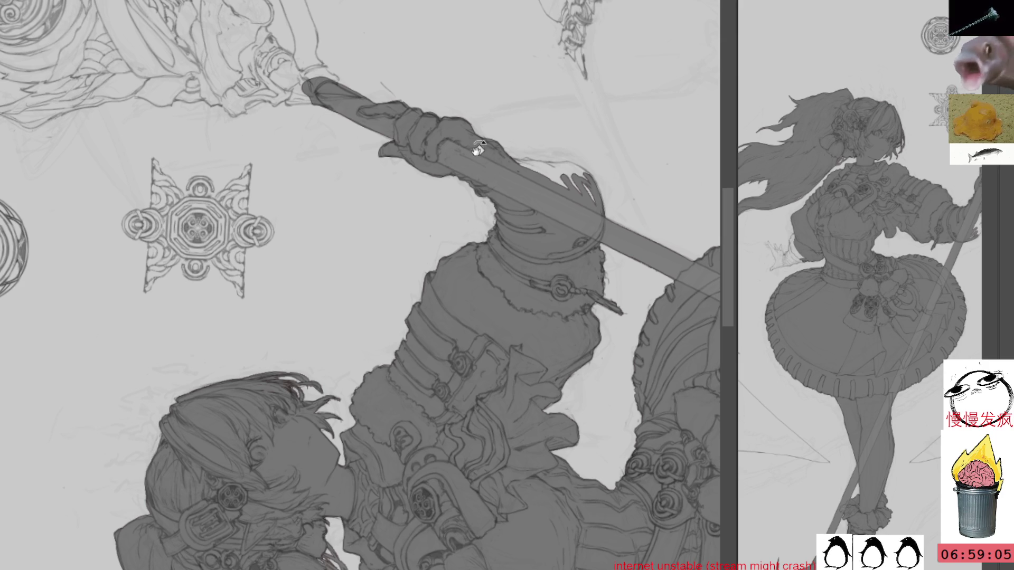
# Straighten the canvas, patch grey along the sleeve edge, and fill the upper staff shaft
pyautogui.press('Delete')
pyautogui.moveTo(504, 119); pyautogui.dragTo(412, 4)
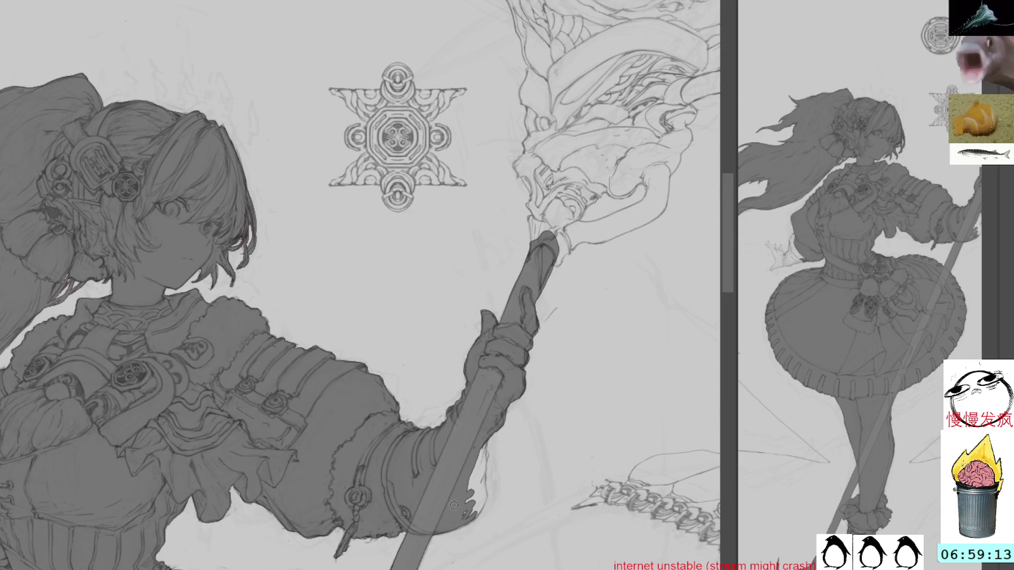
pyautogui.moveTo(478, 484)
pyautogui.mouseDown()
pyautogui.moveTo(482, 464)
pyautogui.moveTo(480, 510)
pyautogui.mouseUp()
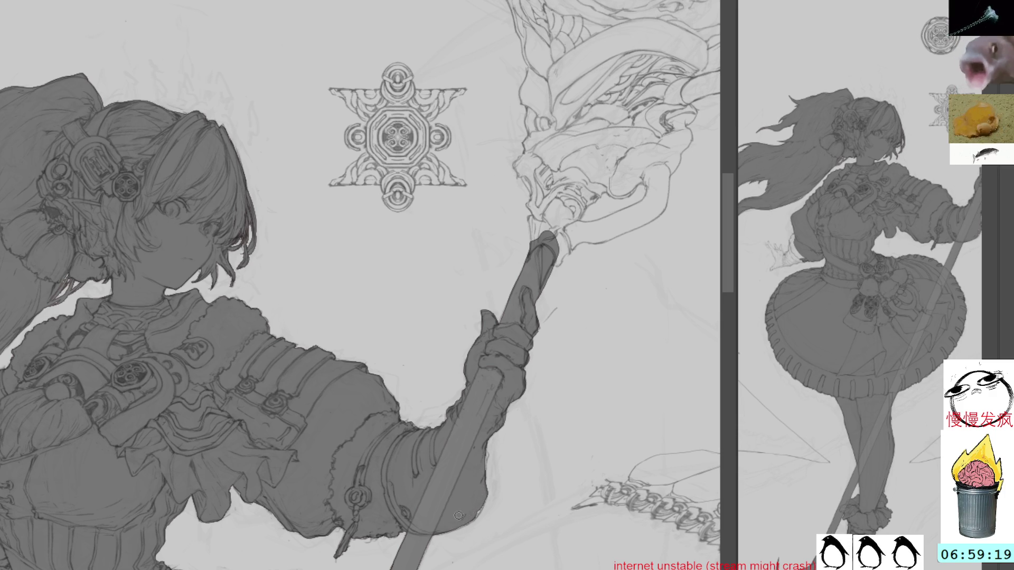
pyautogui.moveTo(485, 503); pyautogui.dragTo(473, 520)
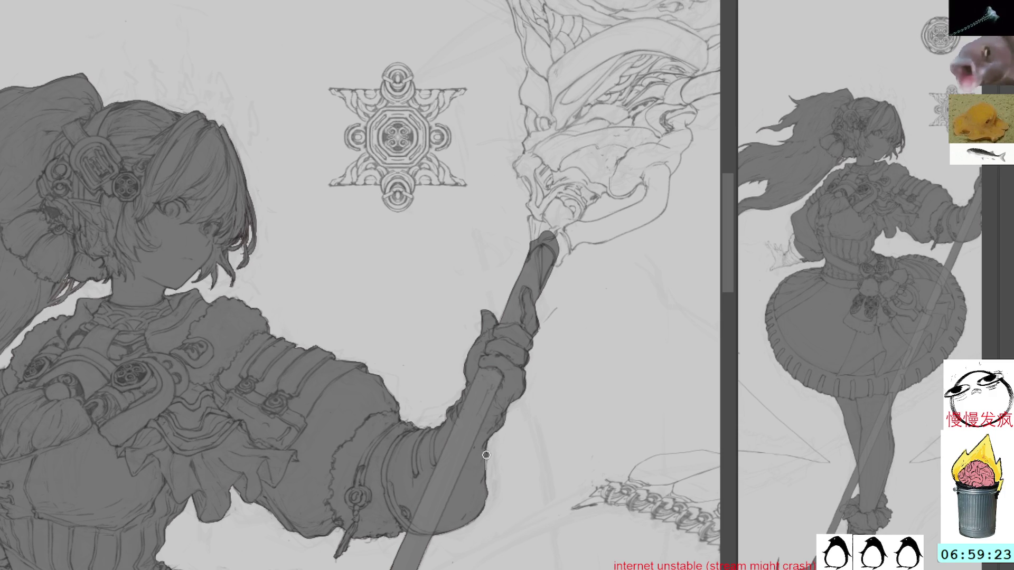
pyautogui.moveTo(618, 304); pyautogui.dragTo(543, 479)
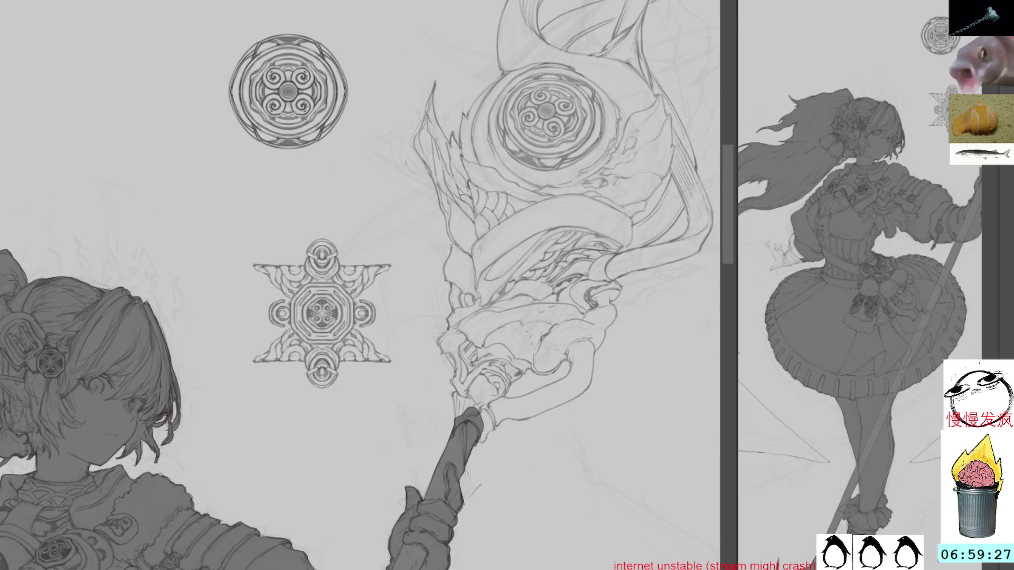
pyautogui.moveTo(459, 393)
pyautogui.mouseDown()
pyautogui.moveTo(458, 414)
pyautogui.moveTo(466, 381)
pyautogui.mouseUp()
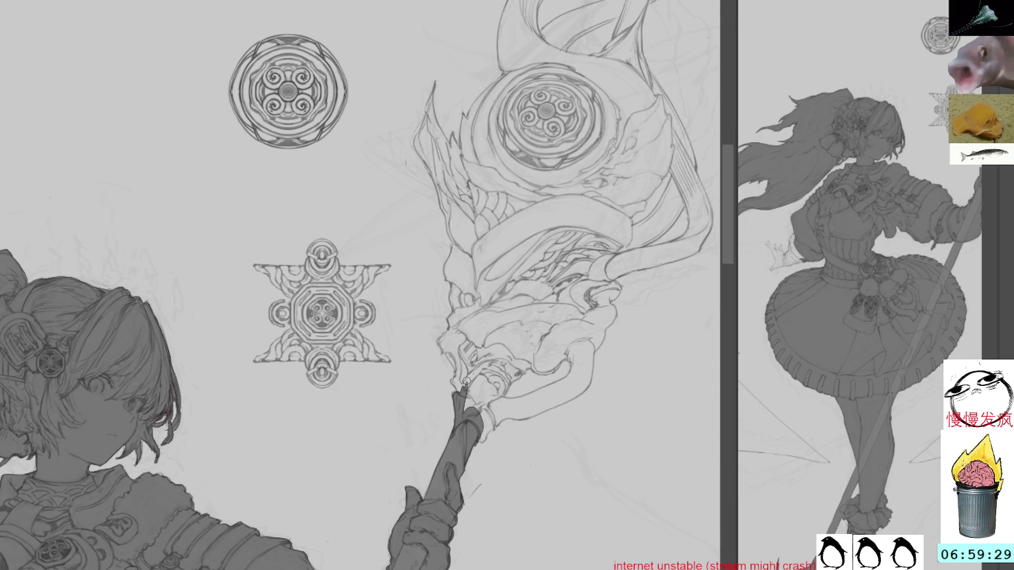
# Bucket-fill the staff-head ribbon grey and thicken the grey along the staff shaft
pyautogui.moveTo(678, 12)
pyautogui.mouseDown()
pyautogui.moveTo(565, 176)
pyautogui.moveTo(546, 271)
pyautogui.mouseUp()
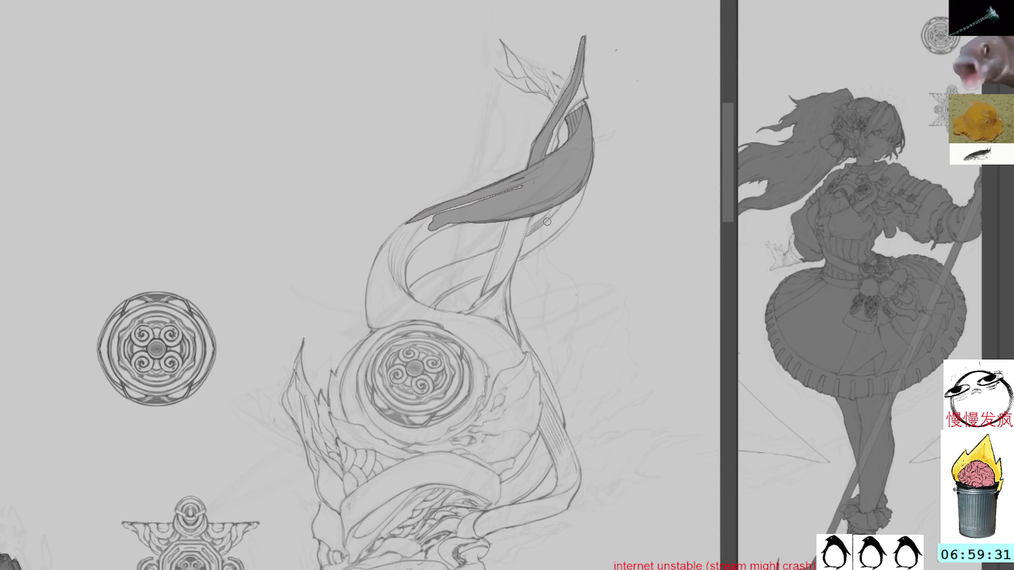
pyautogui.click(559, 170)
pyautogui.moveTo(520, 218); pyautogui.dragTo(479, 327)
pyautogui.moveTo(506, 223); pyautogui.dragTo(475, 334)
# Trace a lasso outline around the staff head, down the ribbon and along the spike
pyautogui.moveTo(540, 355); pyautogui.dragTo(551, 188)
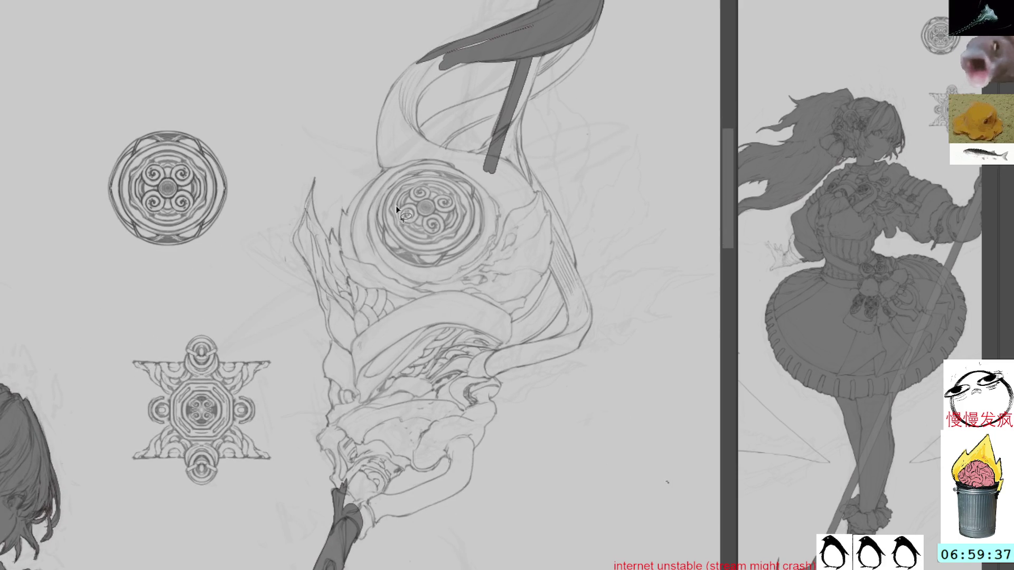
pyautogui.moveTo(396, 82); pyautogui.dragTo(378, 114)
pyautogui.moveTo(379, 166)
pyautogui.mouseDown()
pyautogui.moveTo(340, 230)
pyautogui.moveTo(325, 226)
pyautogui.moveTo(315, 184)
pyautogui.moveTo(295, 246)
pyautogui.mouseUp()
pyautogui.moveTo(312, 280); pyautogui.dragTo(331, 389)
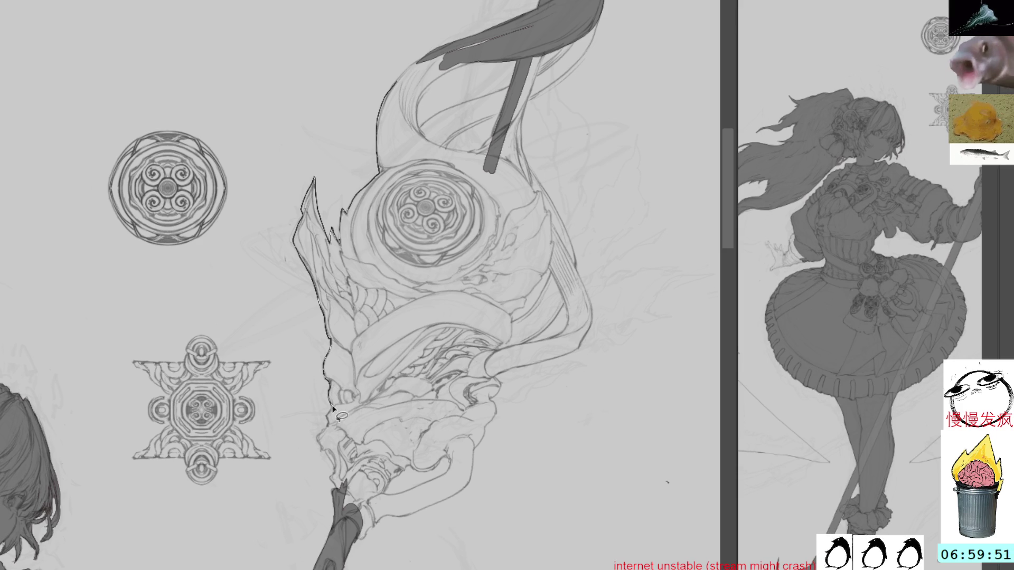
pyautogui.moveTo(326, 420)
pyautogui.mouseDown()
pyautogui.moveTo(331, 470)
pyautogui.moveTo(350, 492)
pyautogui.moveTo(380, 497)
pyautogui.moveTo(451, 436)
pyautogui.moveTo(488, 421)
pyautogui.moveTo(498, 364)
pyautogui.mouseUp()
# Close the staff-head outline, fill it grey, and cover the light gap in the ribbon
pyautogui.moveTo(506, 328)
pyautogui.mouseDown()
pyautogui.moveTo(510, 284)
pyautogui.moveTo(543, 232)
pyautogui.moveTo(483, 170)
pyautogui.moveTo(432, 158)
pyautogui.moveTo(417, 120)
pyautogui.moveTo(434, 66)
pyautogui.mouseUp()
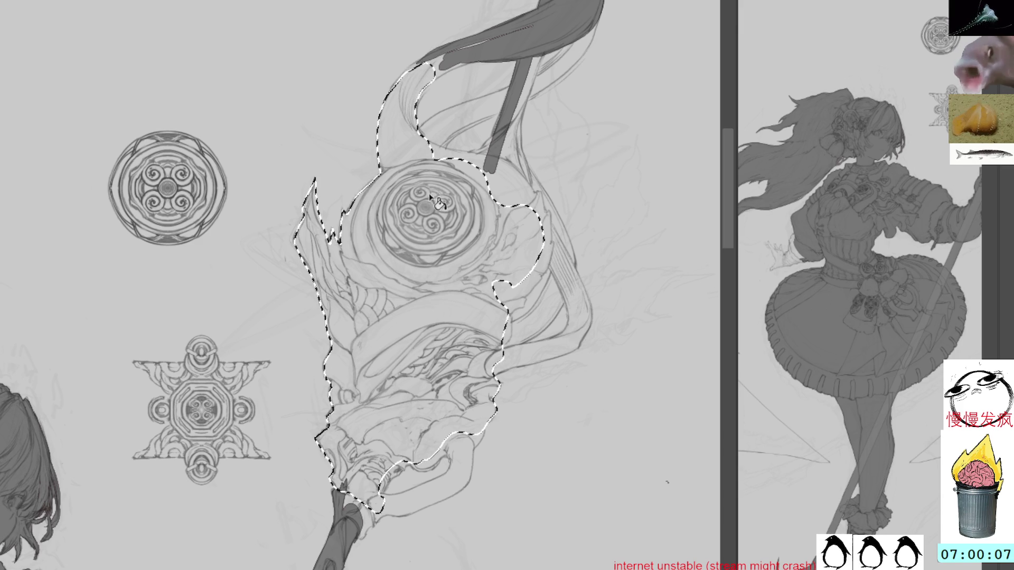
pyautogui.hotkey('alt', 'BackSpace')
pyautogui.moveTo(455, 51); pyautogui.dragTo(400, 114)
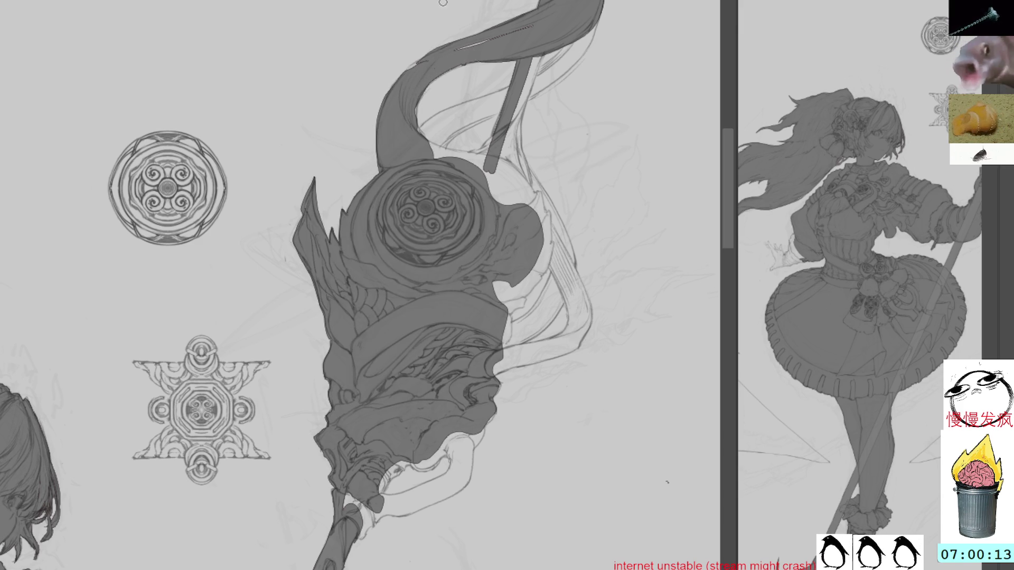
# Rotate the canvas and fill the finger shape and light gaps beside the staff grip with grey
pyautogui.moveTo(418, 352); pyautogui.dragTo(438, 248)
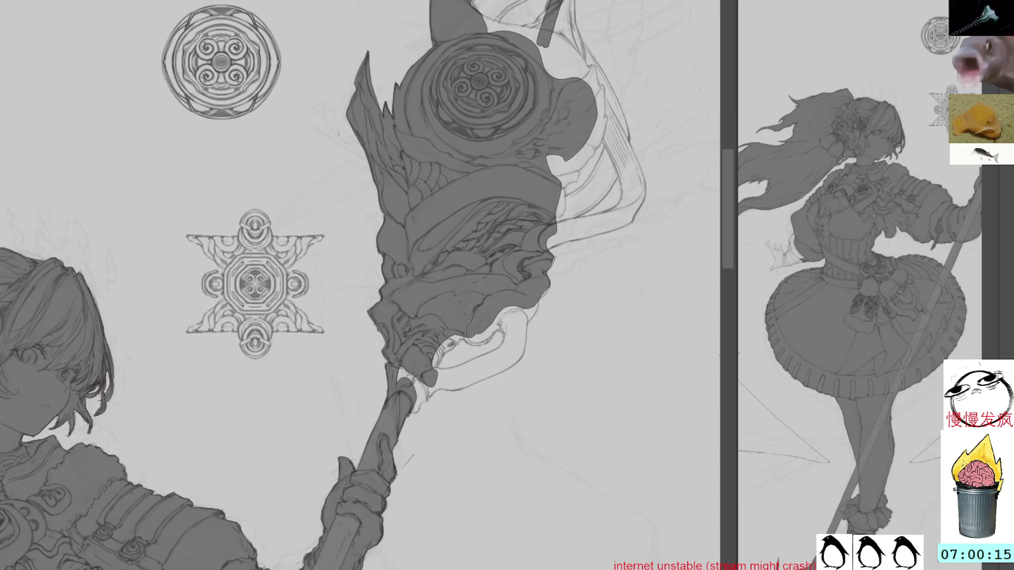
pyautogui.moveTo(442, 340)
pyautogui.mouseDown()
pyautogui.moveTo(476, 296)
pyautogui.moveTo(494, 227)
pyautogui.moveTo(492, 261)
pyautogui.moveTo(510, 211)
pyautogui.moveTo(478, 297)
pyautogui.moveTo(490, 232)
pyautogui.moveTo(472, 272)
pyautogui.mouseUp()
pyautogui.moveTo(503, 197); pyautogui.dragTo(496, 211)
pyautogui.moveTo(491, 246)
pyautogui.mouseDown()
pyautogui.moveTo(498, 199)
pyautogui.moveTo(480, 256)
pyautogui.mouseUp()
pyautogui.moveTo(539, 141)
pyautogui.mouseDown()
pyautogui.moveTo(504, 282)
pyautogui.moveTo(513, 314)
pyautogui.moveTo(502, 288)
pyautogui.moveTo(495, 292)
pyautogui.moveTo(508, 280)
pyautogui.moveTo(526, 296)
pyautogui.moveTo(537, 266)
pyautogui.moveTo(523, 280)
pyautogui.moveTo(515, 328)
pyautogui.moveTo(531, 291)
pyautogui.moveTo(515, 196)
pyautogui.mouseUp()
pyautogui.moveTo(520, 257)
pyautogui.mouseDown()
pyautogui.moveTo(528, 243)
pyautogui.moveTo(520, 267)
pyautogui.moveTo(523, 230)
pyautogui.moveTo(495, 244)
pyautogui.moveTo(496, 227)
pyautogui.moveTo(482, 258)
pyautogui.moveTo(491, 231)
pyautogui.moveTo(499, 245)
pyautogui.moveTo(487, 259)
pyautogui.mouseUp()
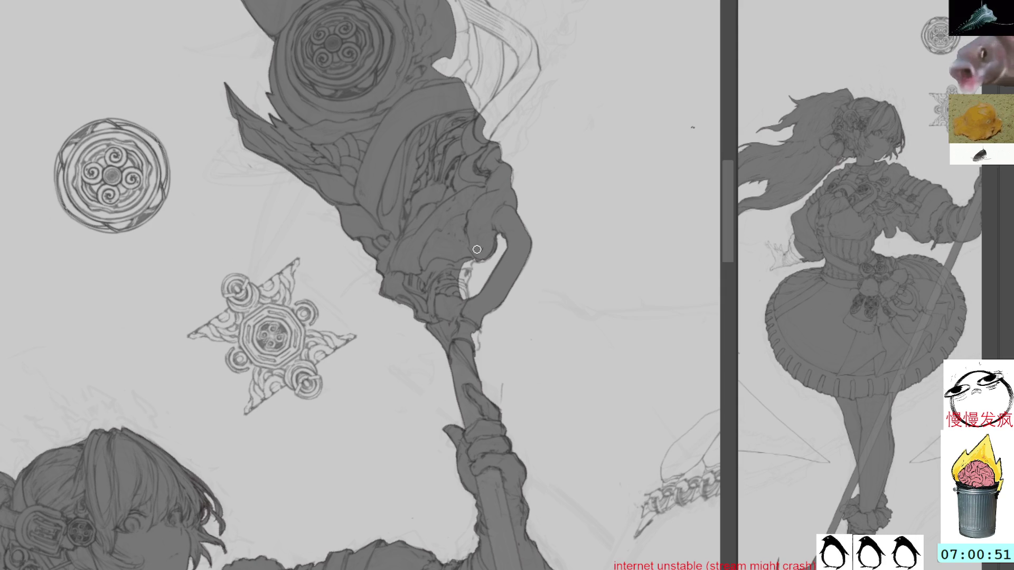
pyautogui.moveTo(474, 261)
pyautogui.mouseDown()
pyautogui.moveTo(462, 302)
pyautogui.moveTo(469, 267)
pyautogui.moveTo(475, 357)
pyautogui.mouseUp()
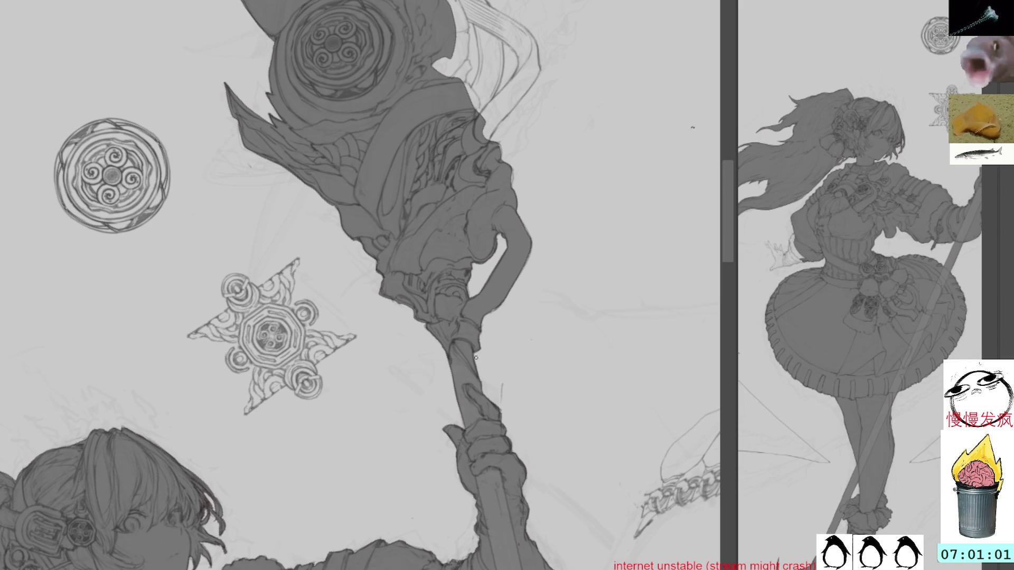
pyautogui.press('-')
pyautogui.scroll(-3, 559, 191)
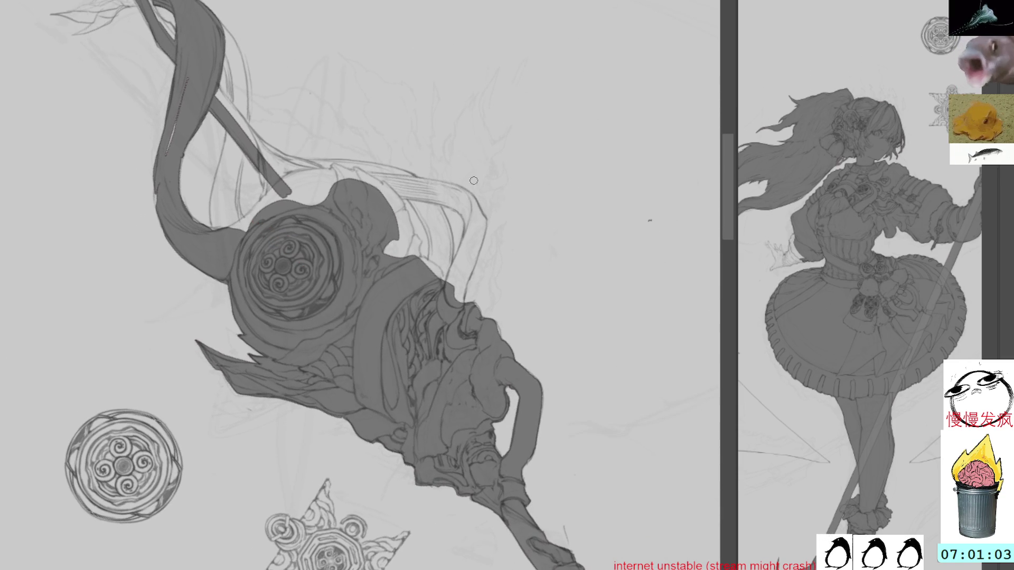
# Paint a thick grey band along the staff edge, shaping it into the curved horn ribbon
pyautogui.moveTo(478, 211); pyautogui.dragTo(460, 301)
pyautogui.moveTo(477, 250)
pyautogui.mouseDown()
pyautogui.moveTo(461, 296)
pyautogui.moveTo(465, 287)
pyautogui.mouseUp()
pyautogui.moveTo(483, 208); pyautogui.dragTo(469, 278)
pyautogui.moveTo(471, 189); pyautogui.dragTo(446, 293)
pyautogui.moveTo(467, 233)
pyautogui.mouseDown()
pyautogui.moveTo(458, 278)
pyautogui.moveTo(445, 282)
pyautogui.mouseUp()
# Rotate the view, fill grey along the staff up from the hand, and undo a thin stroke
pyautogui.moveTo(511, 141)
pyautogui.mouseDown()
pyautogui.moveTo(490, 325)
pyautogui.moveTo(446, 264)
pyautogui.moveTo(471, 350)
pyautogui.moveTo(489, 341)
pyautogui.moveTo(481, 305)
pyautogui.mouseUp()
pyautogui.moveTo(477, 344)
pyautogui.mouseDown()
pyautogui.moveTo(446, 257)
pyautogui.moveTo(475, 302)
pyautogui.mouseUp()
pyautogui.moveTo(486, 336); pyautogui.dragTo(474, 292)
pyautogui.moveTo(442, 221)
pyautogui.mouseDown()
pyautogui.moveTo(478, 301)
pyautogui.moveTo(474, 281)
pyautogui.moveTo(476, 290)
pyautogui.mouseUp()
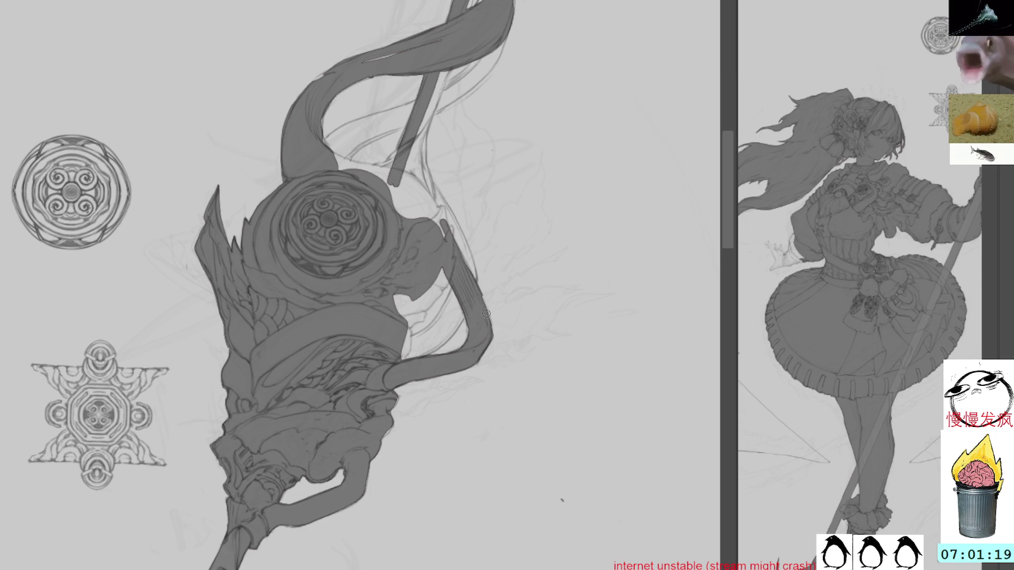
pyautogui.moveTo(534, 251)
pyautogui.mouseDown()
pyautogui.moveTo(507, 229)
pyautogui.moveTo(446, 270)
pyautogui.moveTo(478, 346)
pyautogui.moveTo(463, 279)
pyautogui.moveTo(491, 344)
pyautogui.moveTo(465, 274)
pyautogui.moveTo(492, 333)
pyautogui.moveTo(483, 286)
pyautogui.moveTo(471, 346)
pyautogui.moveTo(455, 277)
pyautogui.moveTo(465, 331)
pyautogui.mouseUp()
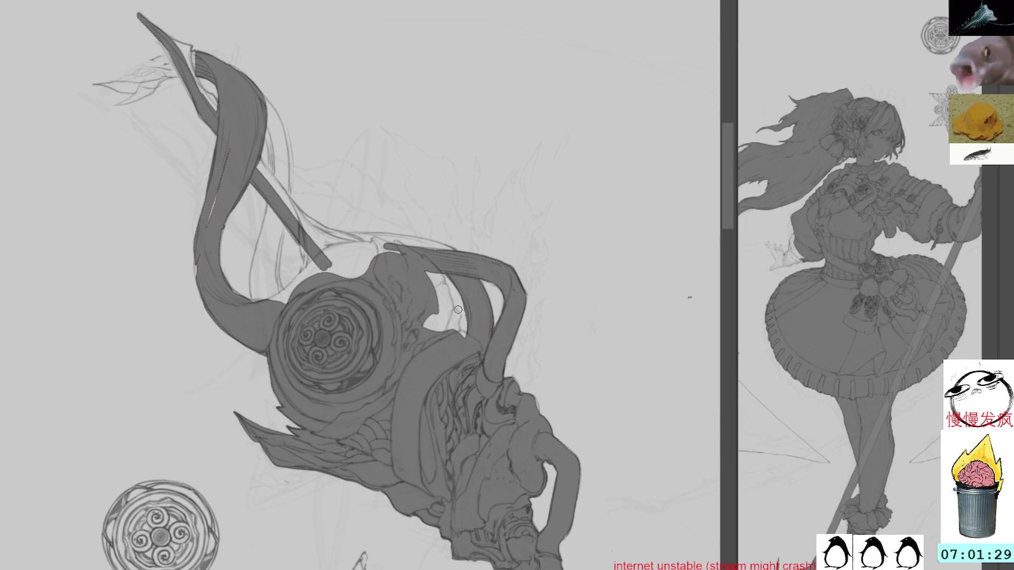
pyautogui.hotkey('ctrl', 'z')
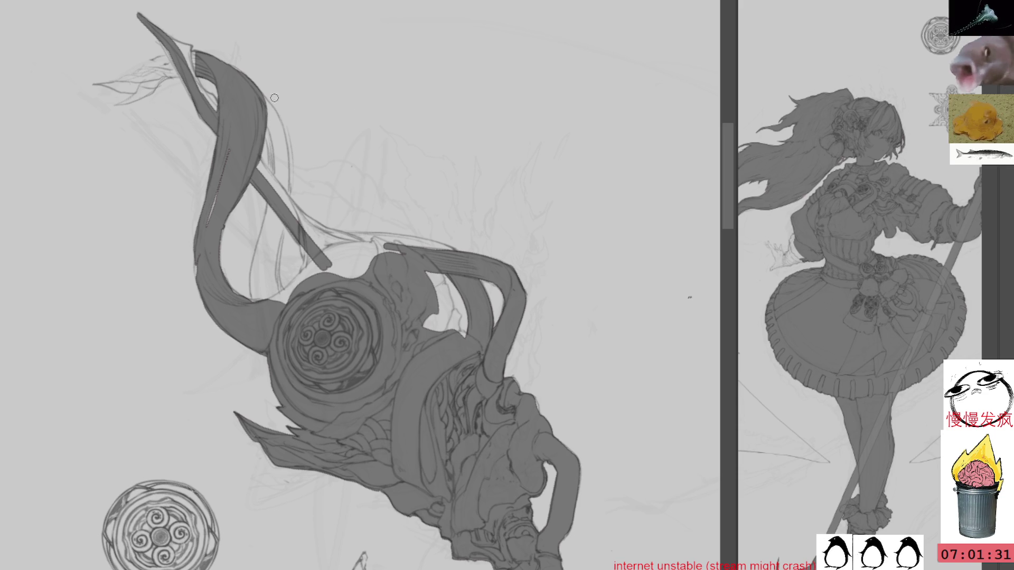
# Undo the dotted stroke along the ribbon edge
pyautogui.hotkey('ctrl', 'z')
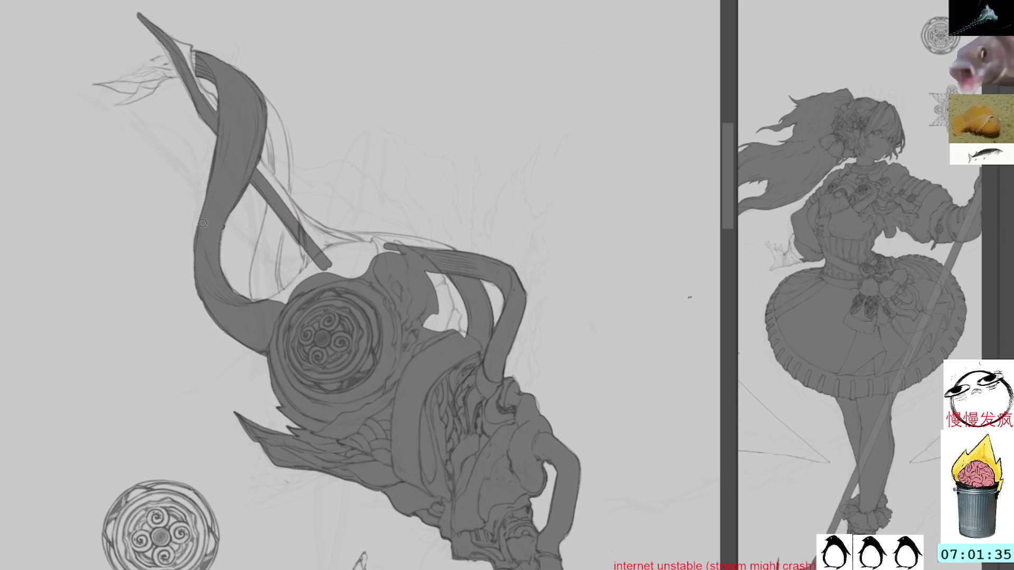
# Fill the ribbon's right edge and the gaps between the ribbons with grey
pyautogui.moveTo(223, 229); pyautogui.dragTo(225, 277)
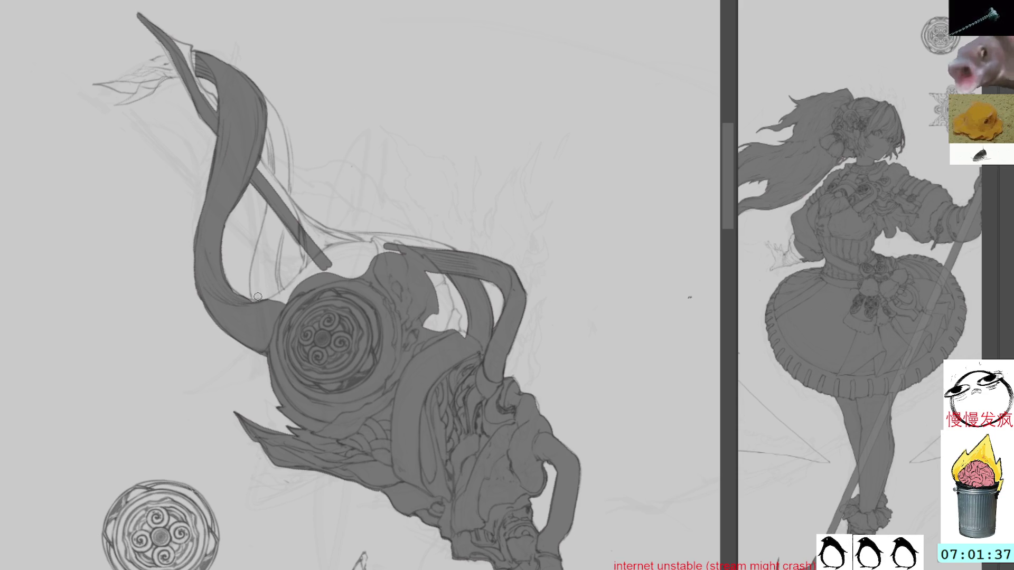
pyautogui.moveTo(278, 125); pyautogui.dragTo(264, 266)
pyautogui.moveTo(280, 170); pyautogui.dragTo(257, 305)
pyautogui.moveTo(260, 229); pyautogui.dragTo(254, 289)
pyautogui.moveTo(260, 237); pyautogui.dragTo(264, 300)
pyautogui.moveTo(275, 214)
pyautogui.mouseDown()
pyautogui.moveTo(269, 300)
pyautogui.moveTo(276, 259)
pyautogui.mouseUp()
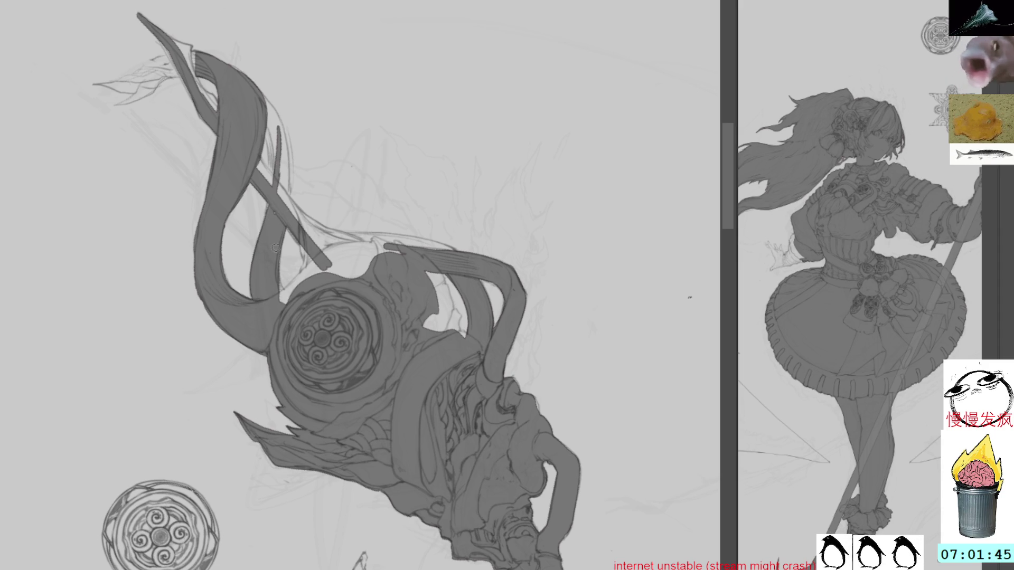
pyautogui.moveTo(278, 209); pyautogui.dragTo(284, 299)
# Fill the remaining gaps along the staff shaft with grey
pyautogui.moveTo(283, 109); pyautogui.dragTo(315, 173)
pyautogui.moveTo(316, 272); pyautogui.dragTo(336, 294)
pyautogui.moveTo(297, 251); pyautogui.dragTo(336, 292)
pyautogui.moveTo(300, 190); pyautogui.dragTo(294, 244)
pyautogui.moveTo(301, 207); pyautogui.dragTo(309, 251)
pyautogui.moveTo(295, 182); pyautogui.dragTo(299, 216)
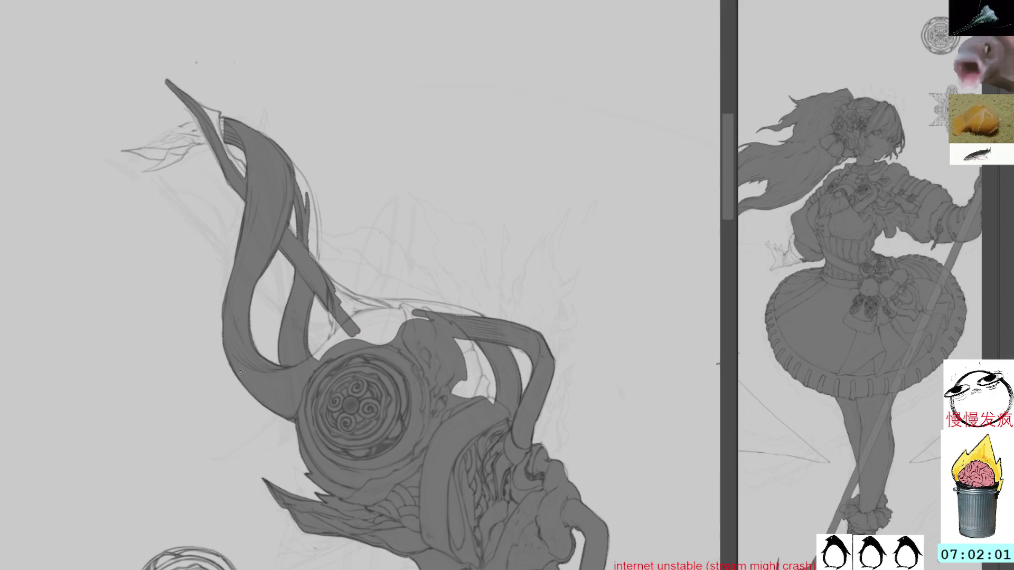
# Turn the view sideways and fill the ribbon's left edge with grey
pyautogui.hotkey('ctrl', 'r')
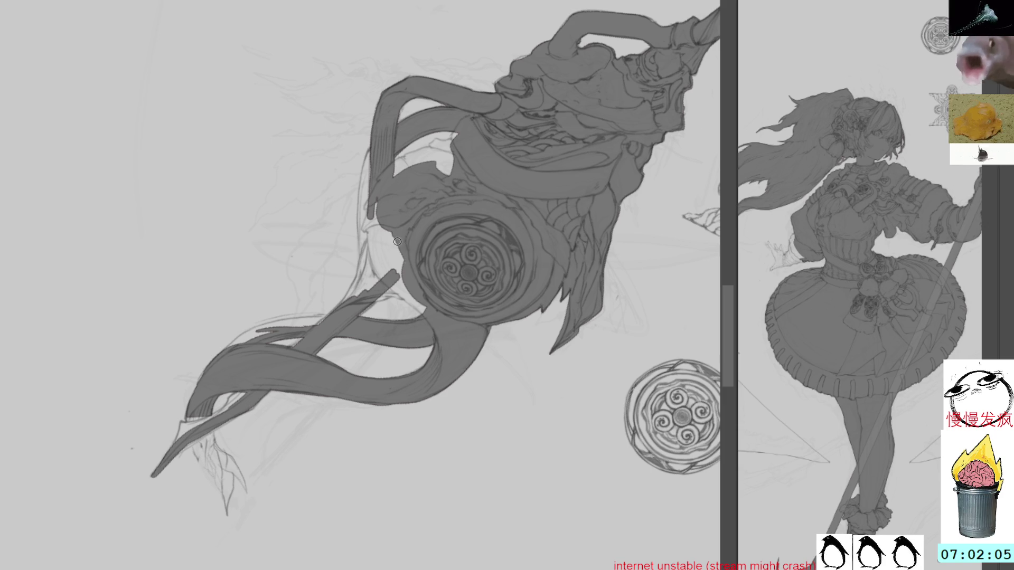
pyautogui.moveTo(377, 152)
pyautogui.mouseDown()
pyautogui.moveTo(338, 202)
pyautogui.moveTo(325, 253)
pyautogui.mouseUp()
pyautogui.moveTo(327, 205)
pyautogui.mouseDown()
pyautogui.moveTo(325, 292)
pyautogui.moveTo(336, 280)
pyautogui.moveTo(384, 349)
pyautogui.moveTo(357, 339)
pyautogui.moveTo(340, 301)
pyautogui.mouseUp()
pyautogui.moveTo(359, 350); pyautogui.dragTo(364, 355)
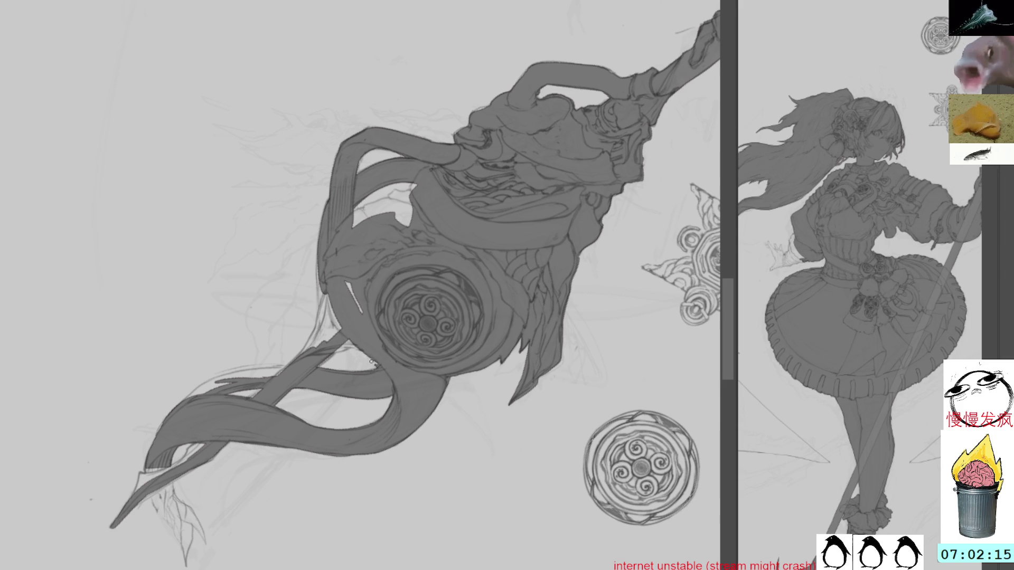
# Rotate the view and fill the ribbon edges and lower tip grey, undoing one stroke
pyautogui.moveTo(334, 263)
pyautogui.mouseDown()
pyautogui.moveTo(343, 296)
pyautogui.moveTo(375, 316)
pyautogui.moveTo(365, 344)
pyautogui.moveTo(342, 306)
pyautogui.moveTo(384, 371)
pyautogui.moveTo(346, 303)
pyautogui.moveTo(353, 322)
pyautogui.mouseUp()
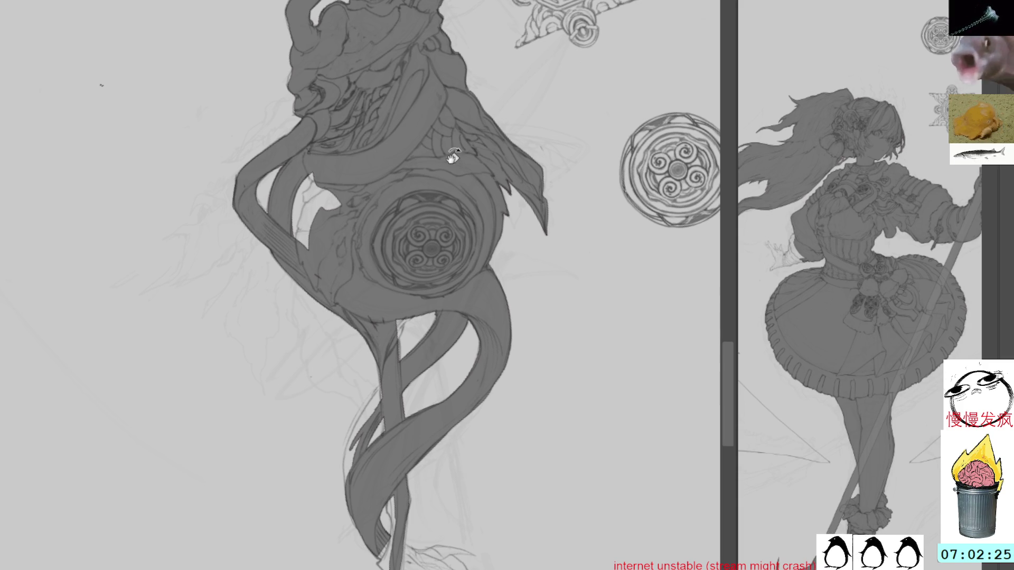
pyautogui.moveTo(452, 163); pyautogui.dragTo(379, 180)
pyautogui.moveTo(421, 339); pyautogui.dragTo(419, 328)
pyautogui.moveTo(505, 207); pyautogui.dragTo(457, 151)
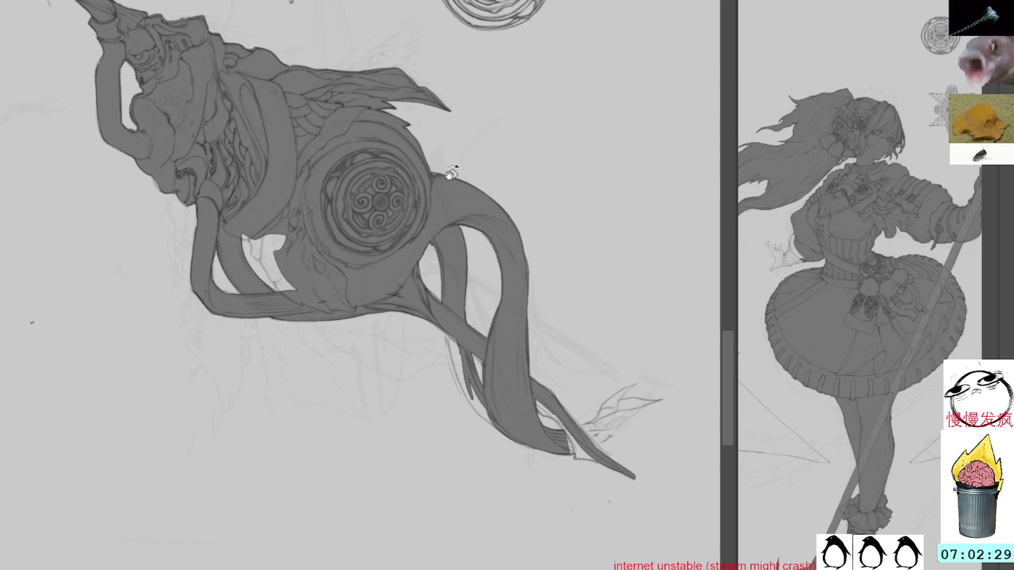
pyautogui.moveTo(451, 336)
pyautogui.mouseDown()
pyautogui.moveTo(465, 385)
pyautogui.moveTo(457, 372)
pyautogui.moveTo(491, 423)
pyautogui.moveTo(460, 387)
pyautogui.moveTo(481, 404)
pyautogui.moveTo(593, 294)
pyautogui.moveTo(462, 431)
pyautogui.moveTo(522, 285)
pyautogui.mouseUp()
pyautogui.moveTo(393, 406)
pyautogui.mouseDown()
pyautogui.moveTo(401, 425)
pyautogui.moveTo(410, 396)
pyautogui.mouseUp()
pyautogui.moveTo(414, 353); pyautogui.dragTo(418, 375)
pyautogui.hotkey('ctrl', 'z')
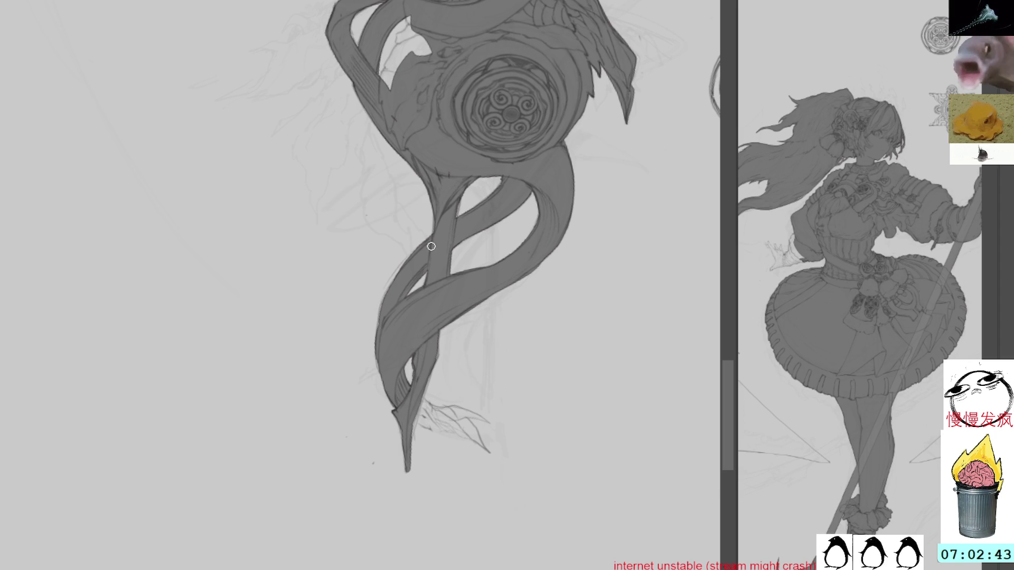
# Zoom in upside down to fill the last white gaps along the ribbon, then return to the arm
pyautogui.moveTo(431, 247)
pyautogui.mouseDown()
pyautogui.moveTo(362, 446)
pyautogui.moveTo(393, 469)
pyautogui.moveTo(359, 421)
pyautogui.moveTo(381, 444)
pyautogui.moveTo(362, 402)
pyautogui.moveTo(388, 442)
pyautogui.moveTo(376, 434)
pyautogui.moveTo(411, 455)
pyautogui.moveTo(407, 475)
pyautogui.mouseUp()
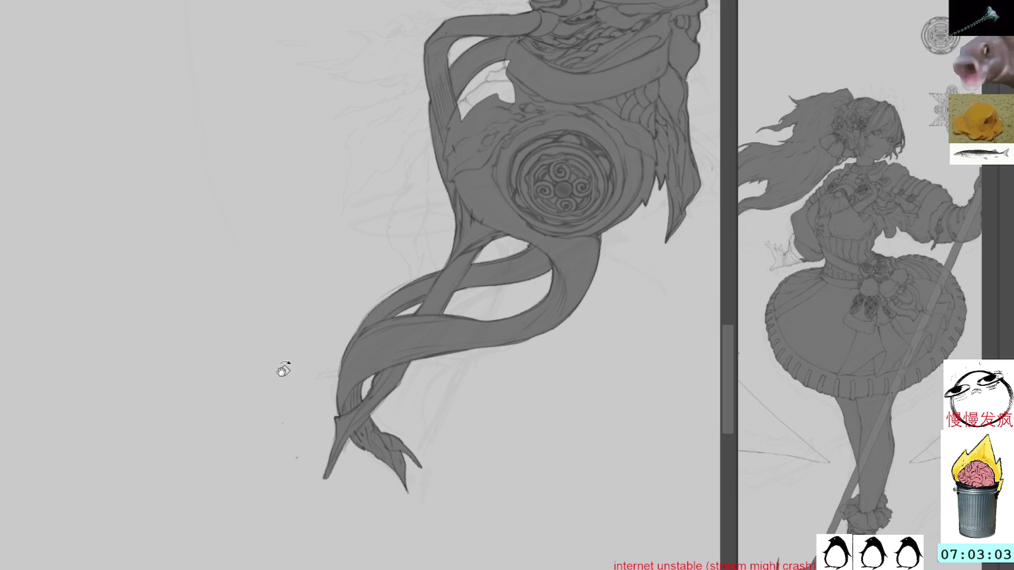
pyautogui.press('r')
pyautogui.moveTo(476, 441)
pyautogui.mouseDown()
pyautogui.moveTo(563, 357)
pyautogui.moveTo(553, 265)
pyautogui.moveTo(422, 361)
pyautogui.mouseUp()
pyautogui.moveTo(408, 424)
pyautogui.mouseDown()
pyautogui.moveTo(430, 404)
pyautogui.moveTo(436, 370)
pyautogui.moveTo(435, 433)
pyautogui.moveTo(439, 359)
pyautogui.moveTo(437, 426)
pyautogui.mouseUp()
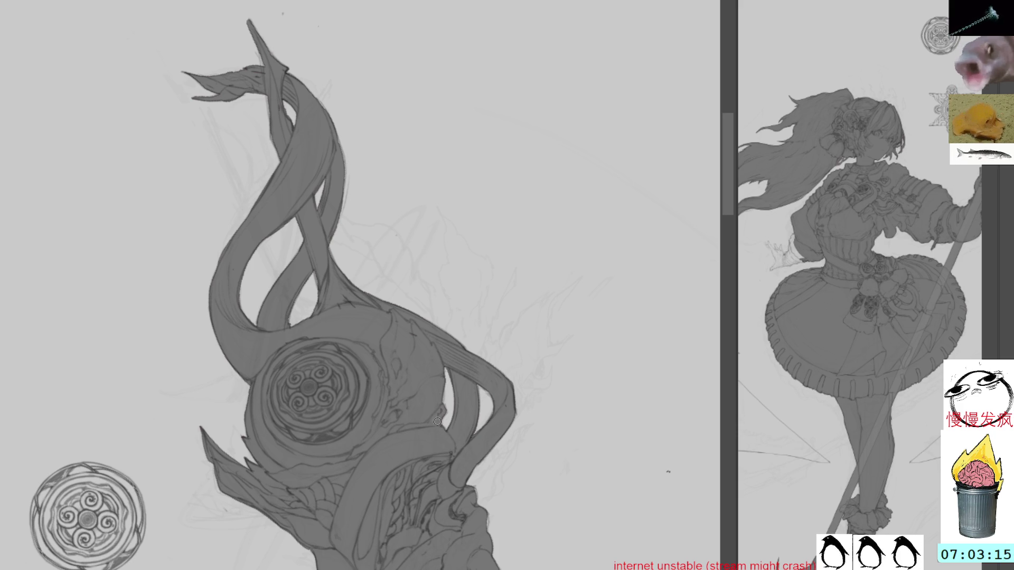
pyautogui.moveTo(443, 392); pyautogui.dragTo(442, 379)
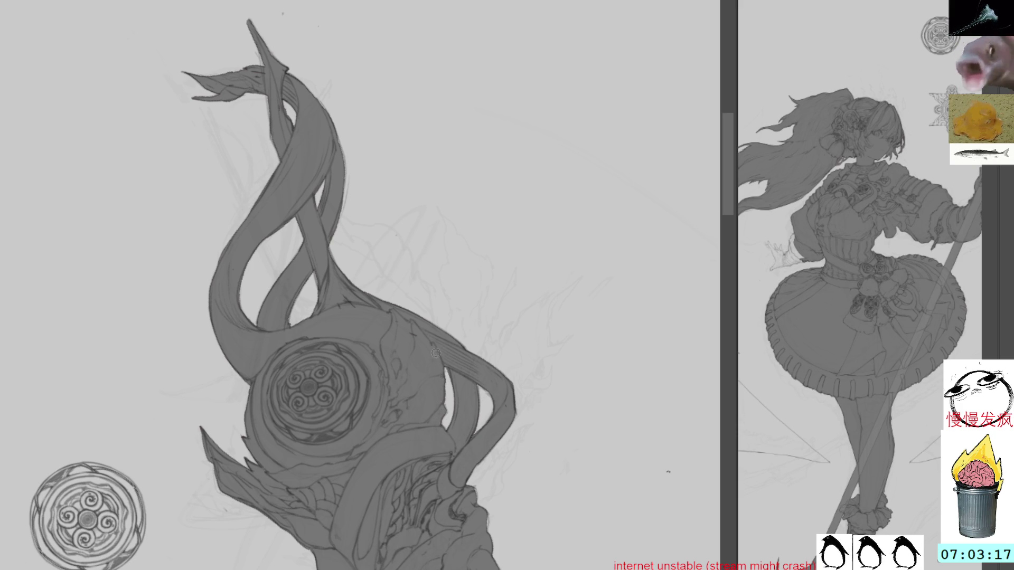
pyautogui.moveTo(534, 242); pyautogui.dragTo(267, 316)
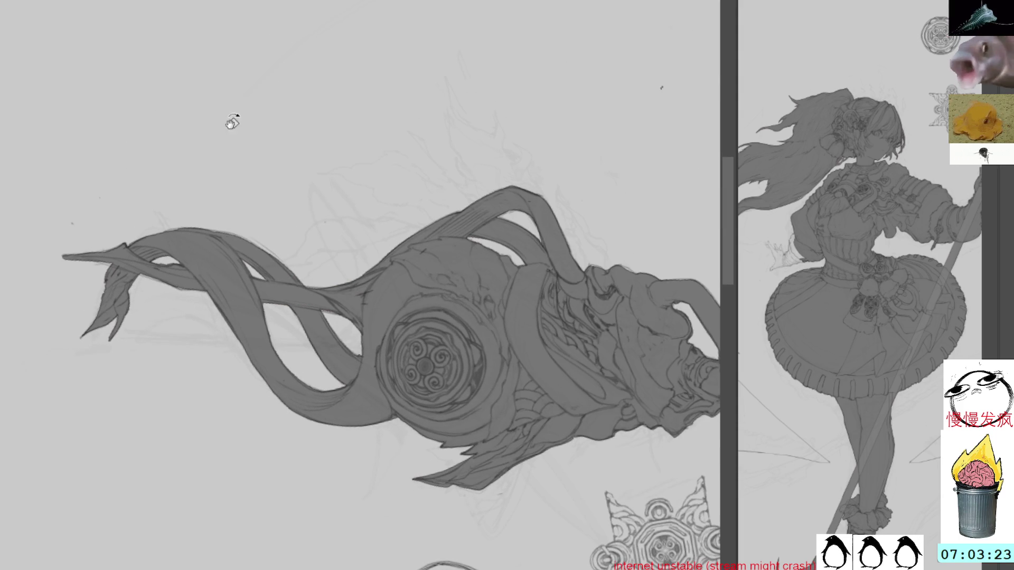
pyautogui.moveTo(230, 229); pyautogui.dragTo(469, 242)
pyautogui.moveTo(419, 444)
pyautogui.mouseDown()
pyautogui.moveTo(493, 249)
pyautogui.moveTo(539, 233)
pyautogui.mouseUp()
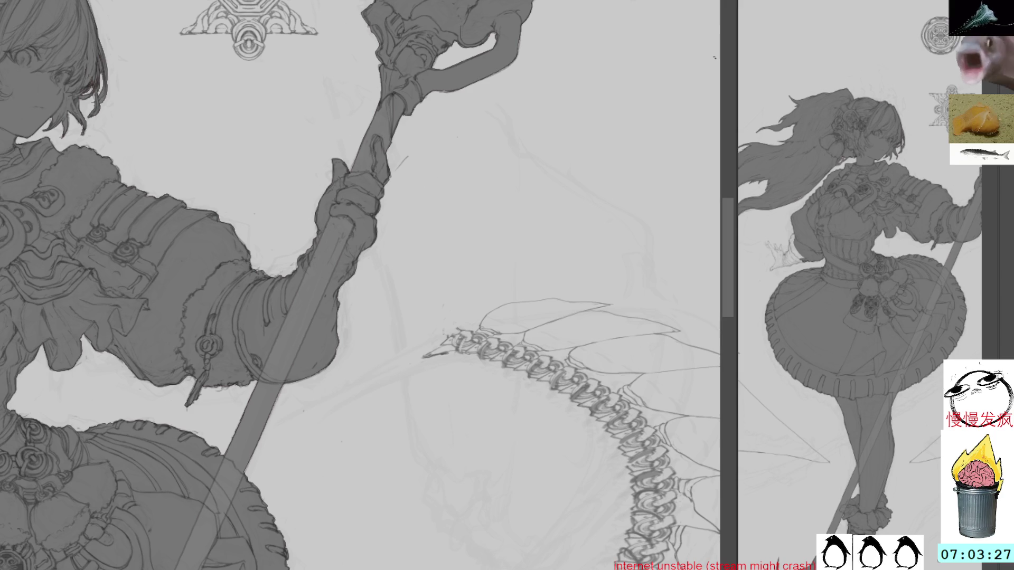
# Zoom in on the left hand and fill the sleeve cuff, wrist and bracelet loop with grey
pyautogui.moveTo(419, 433)
pyautogui.mouseDown()
pyautogui.moveTo(388, 395)
pyautogui.moveTo(539, 226)
pyautogui.moveTo(494, 176)
pyautogui.mouseUp()
pyautogui.scroll(-5, 491, 47)
pyautogui.scroll(10, 500, 129)
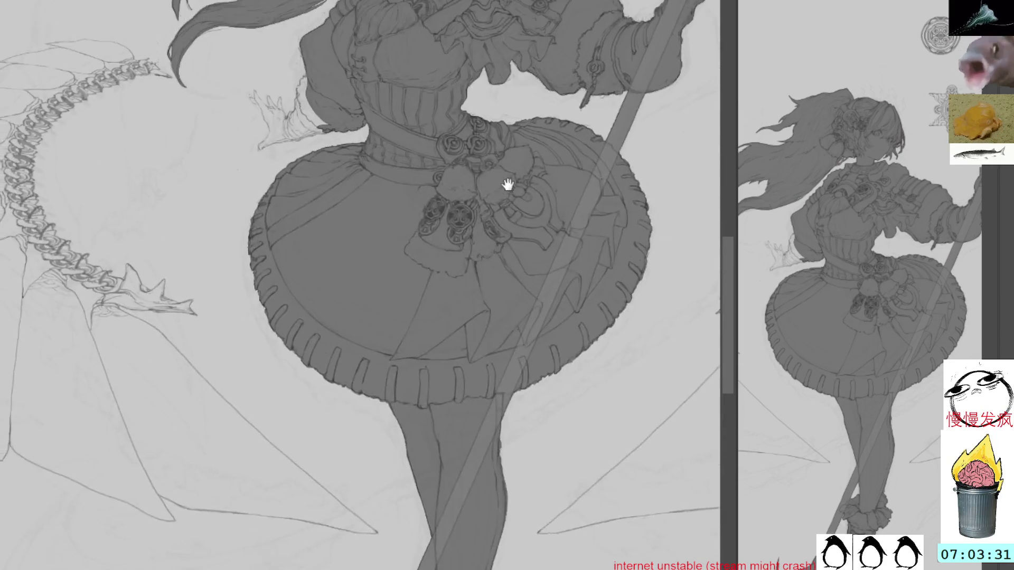
pyautogui.scroll(3, 488, 192)
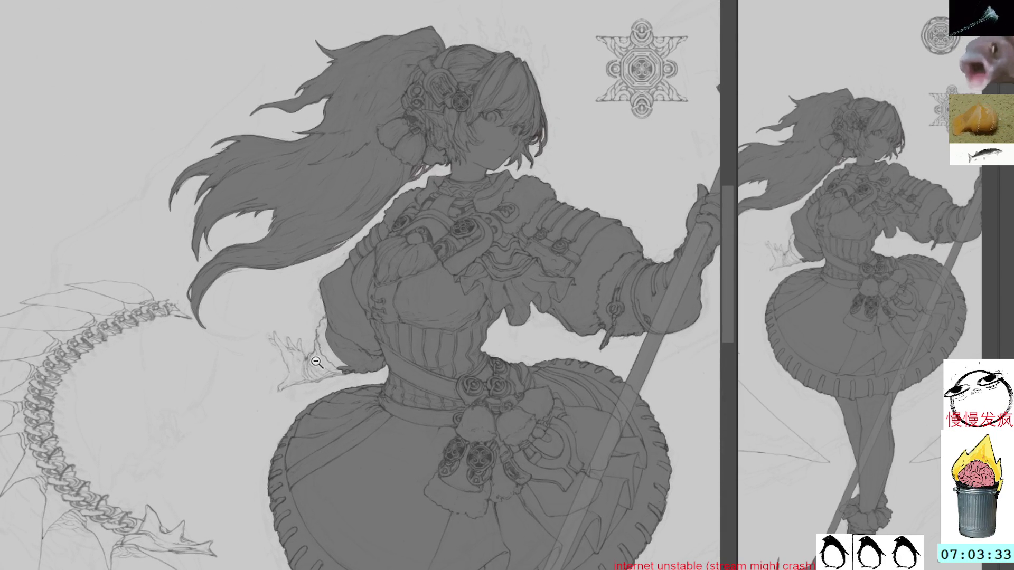
pyautogui.click(353, 367)
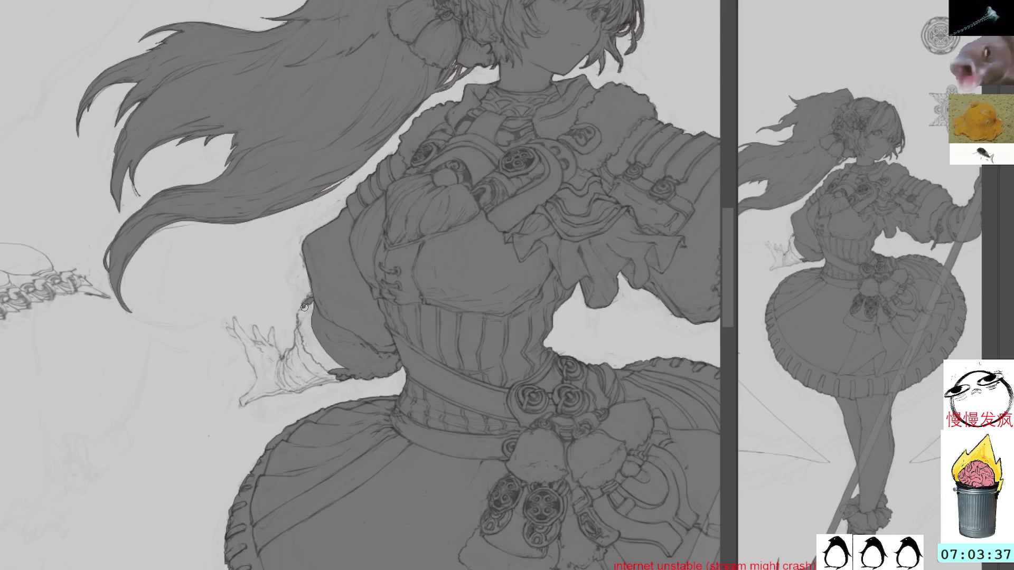
pyautogui.moveTo(302, 312)
pyautogui.mouseDown()
pyautogui.moveTo(312, 309)
pyautogui.moveTo(297, 352)
pyautogui.moveTo(327, 380)
pyautogui.moveTo(316, 376)
pyautogui.moveTo(332, 376)
pyautogui.mouseUp()
pyautogui.moveTo(280, 356)
pyautogui.mouseDown()
pyautogui.moveTo(276, 373)
pyautogui.moveTo(288, 393)
pyautogui.moveTo(283, 361)
pyautogui.moveTo(296, 392)
pyautogui.mouseUp()
pyautogui.moveTo(289, 353)
pyautogui.mouseDown()
pyautogui.moveTo(280, 369)
pyautogui.moveTo(300, 345)
pyautogui.moveTo(294, 357)
pyautogui.mouseUp()
# With the canvas rotated sideways, fill the wrist loop and the pale right edge of the cuff
pyautogui.moveTo(319, 321)
pyautogui.mouseDown()
pyautogui.moveTo(311, 344)
pyautogui.moveTo(335, 177)
pyautogui.moveTo(427, 368)
pyautogui.mouseUp()
pyautogui.moveTo(404, 324)
pyautogui.mouseDown()
pyautogui.moveTo(429, 364)
pyautogui.moveTo(431, 350)
pyautogui.mouseUp()
pyautogui.moveTo(427, 313); pyautogui.dragTo(434, 362)
pyautogui.moveTo(438, 337); pyautogui.dragTo(435, 353)
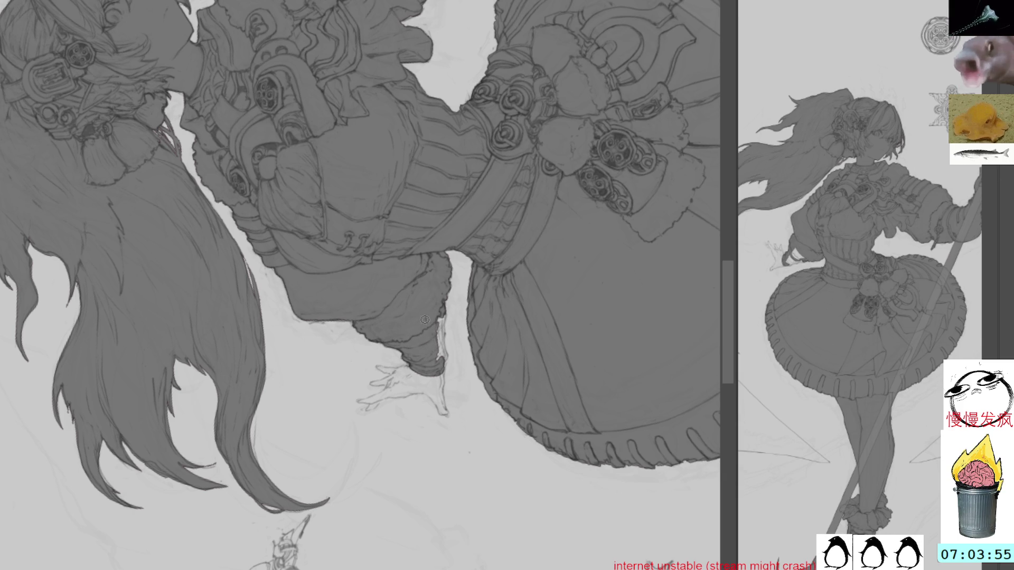
pyautogui.moveTo(438, 317); pyautogui.dragTo(440, 360)
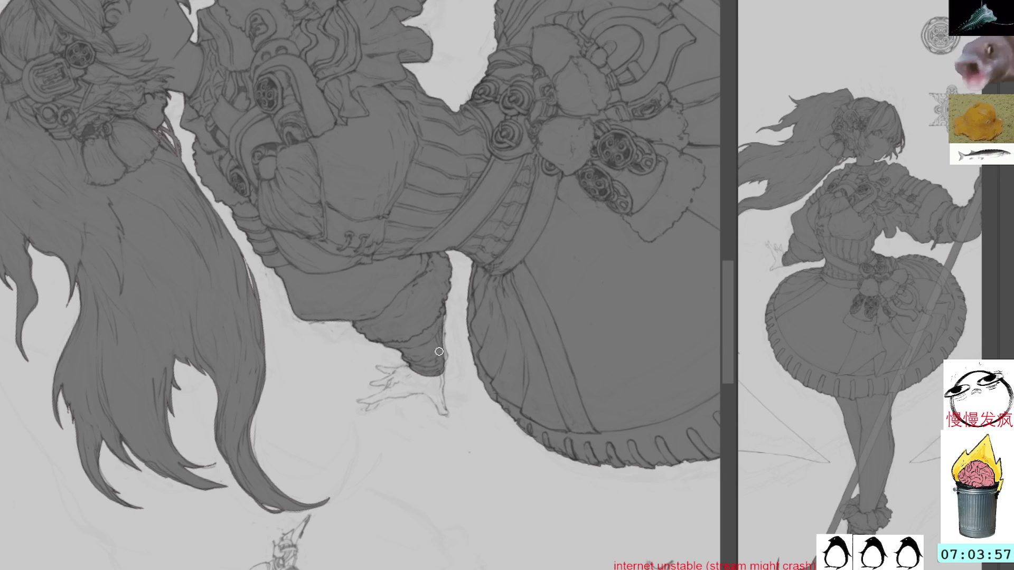
pyautogui.moveTo(444, 313)
pyautogui.mouseDown()
pyautogui.moveTo(442, 415)
pyautogui.moveTo(426, 385)
pyautogui.moveTo(433, 393)
pyautogui.moveTo(443, 363)
pyautogui.mouseUp()
# Rotate further around the hand and fill grey below the cuff tip and over the fingers
pyautogui.moveTo(455, 285)
pyautogui.mouseDown()
pyautogui.moveTo(468, 199)
pyautogui.moveTo(457, 178)
pyautogui.mouseUp()
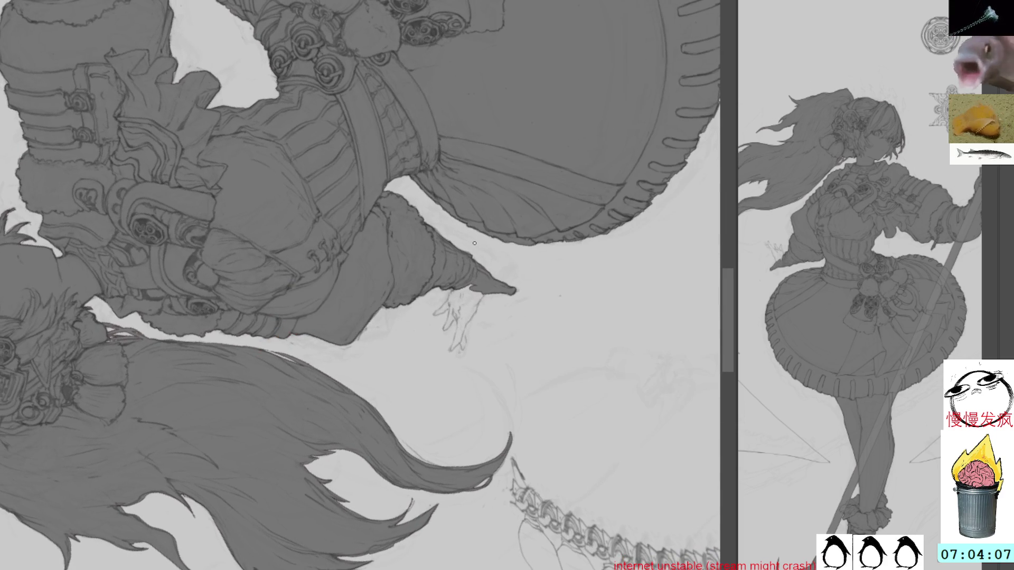
pyautogui.moveTo(457, 260)
pyautogui.mouseDown()
pyautogui.moveTo(516, 222)
pyautogui.moveTo(468, 215)
pyautogui.moveTo(477, 280)
pyautogui.moveTo(468, 316)
pyautogui.moveTo(469, 245)
pyautogui.moveTo(469, 304)
pyautogui.moveTo(478, 305)
pyautogui.mouseUp()
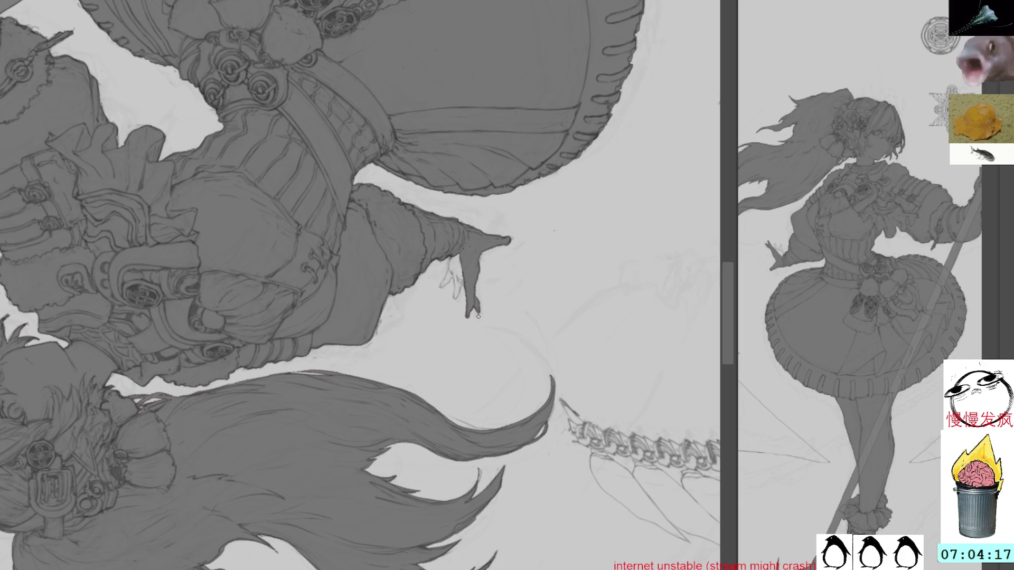
pyautogui.moveTo(448, 258)
pyautogui.mouseDown()
pyautogui.moveTo(456, 289)
pyautogui.moveTo(458, 257)
pyautogui.moveTo(459, 276)
pyautogui.mouseUp()
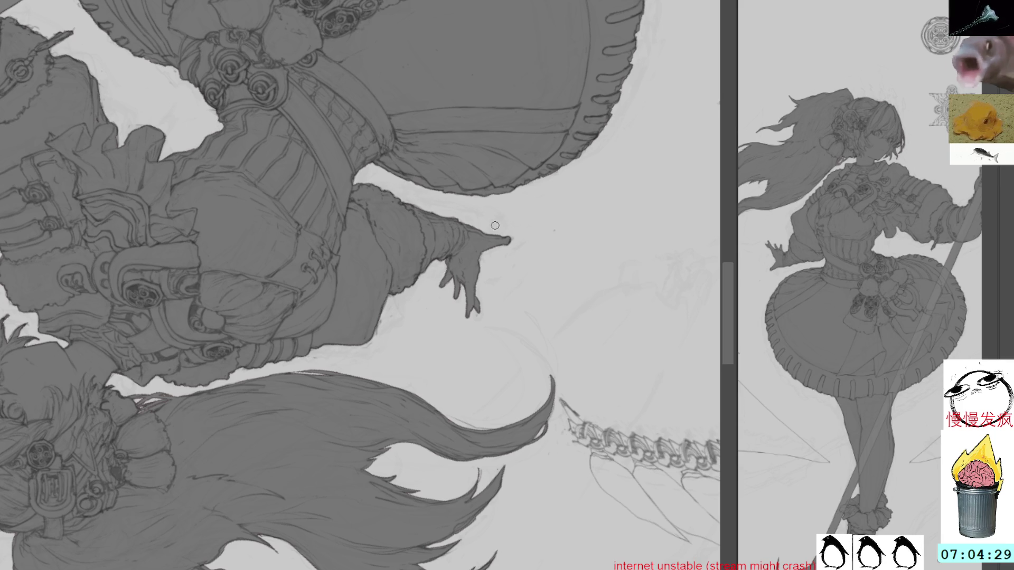
pyautogui.moveTo(498, 228); pyautogui.dragTo(459, 349)
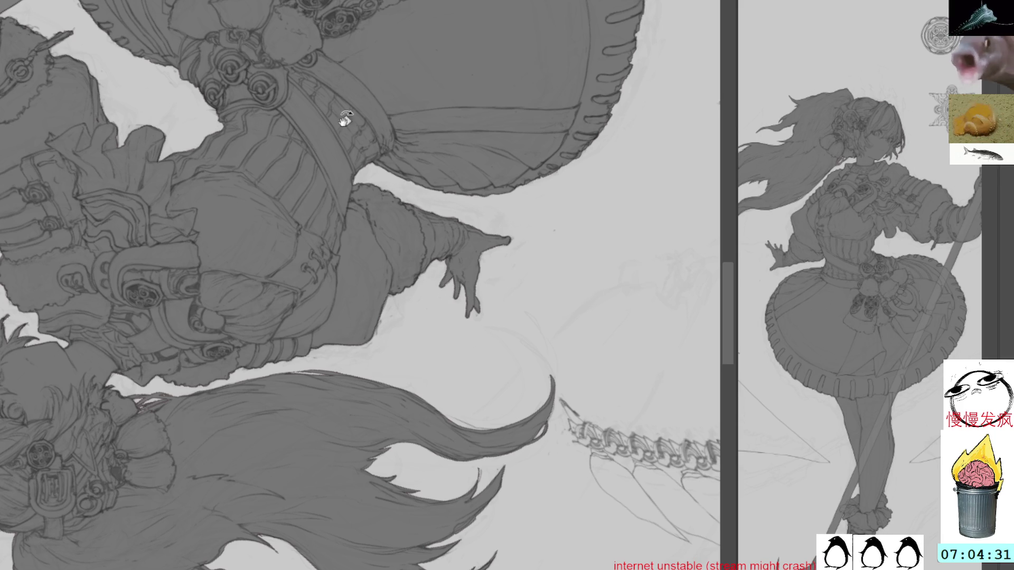
# Reset the view upright and undo the stray grey mark on the dragon wing spine
pyautogui.press('Home')
pyautogui.moveTo(407, 450)
pyautogui.mouseDown()
pyautogui.moveTo(525, 264)
pyautogui.moveTo(550, 296)
pyautogui.moveTo(474, 290)
pyautogui.moveTo(508, 321)
pyautogui.mouseUp()
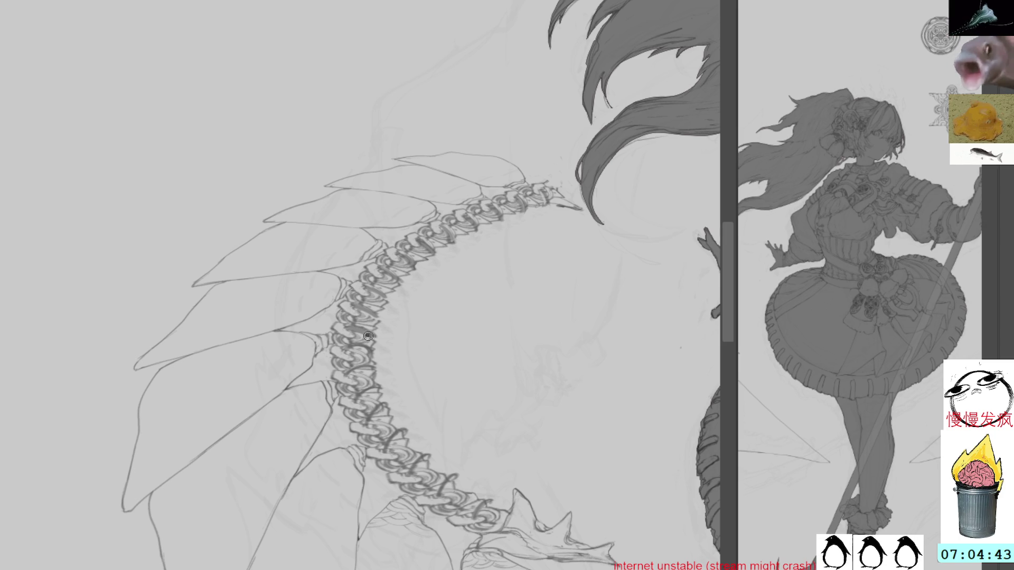
pyautogui.moveTo(368, 336); pyautogui.dragTo(371, 346)
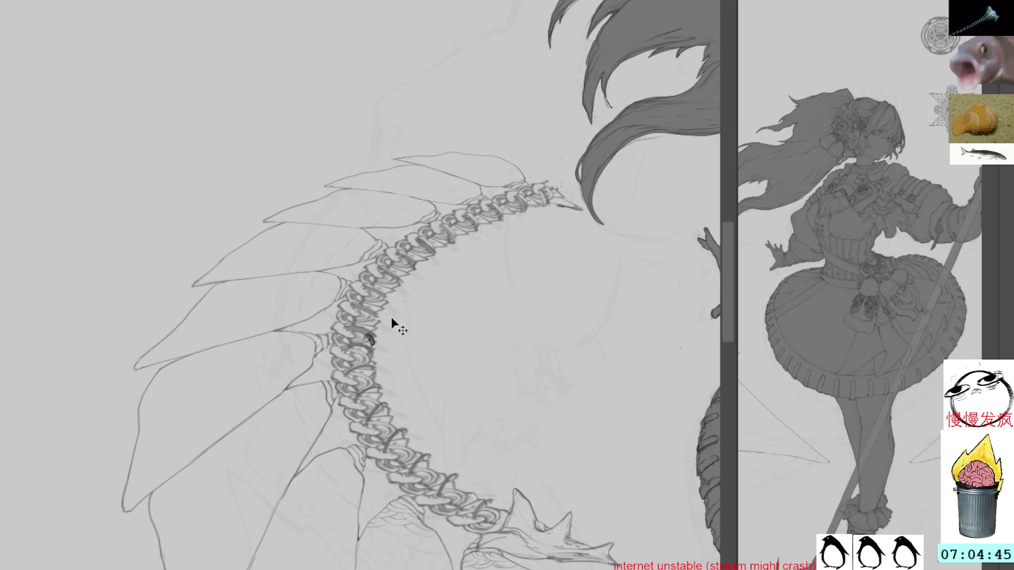
pyautogui.hotkey('ctrl', 'z')
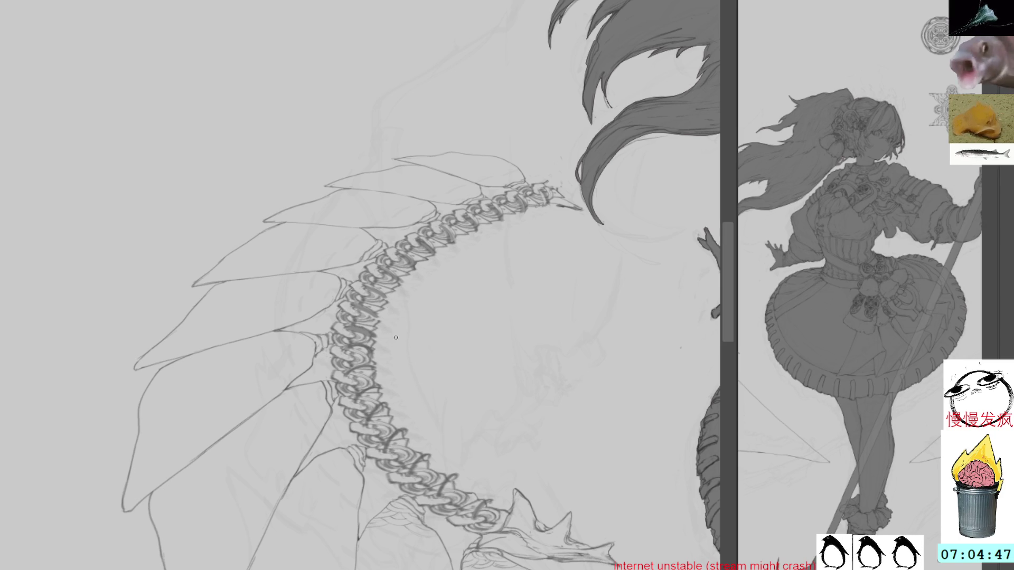
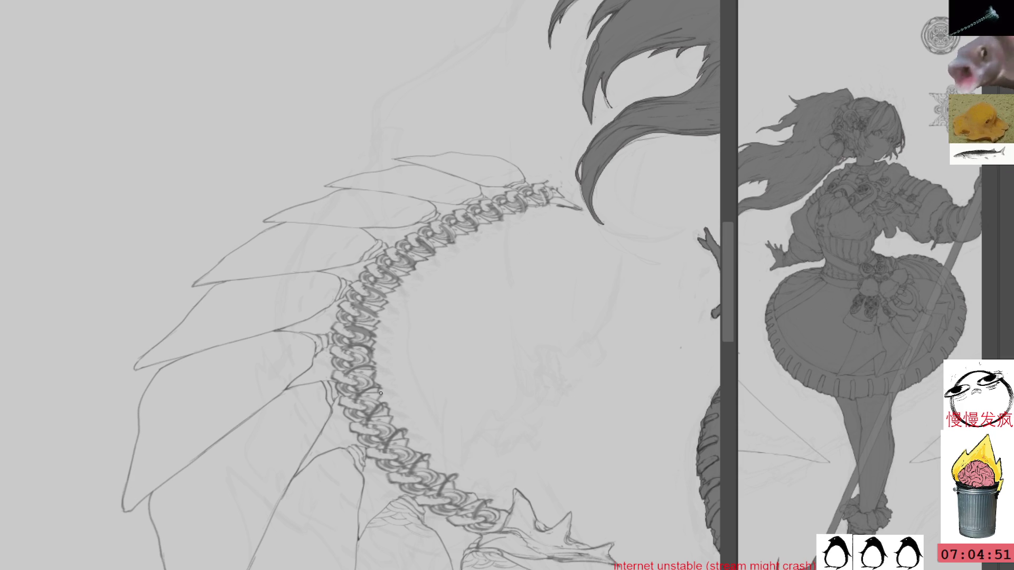
# Discard a trial crescent stroke on the spine and darken the horn tip instead
pyautogui.moveTo(375, 284)
pyautogui.mouseDown()
pyautogui.moveTo(370, 416)
pyautogui.moveTo(399, 458)
pyautogui.moveTo(352, 363)
pyautogui.mouseUp()
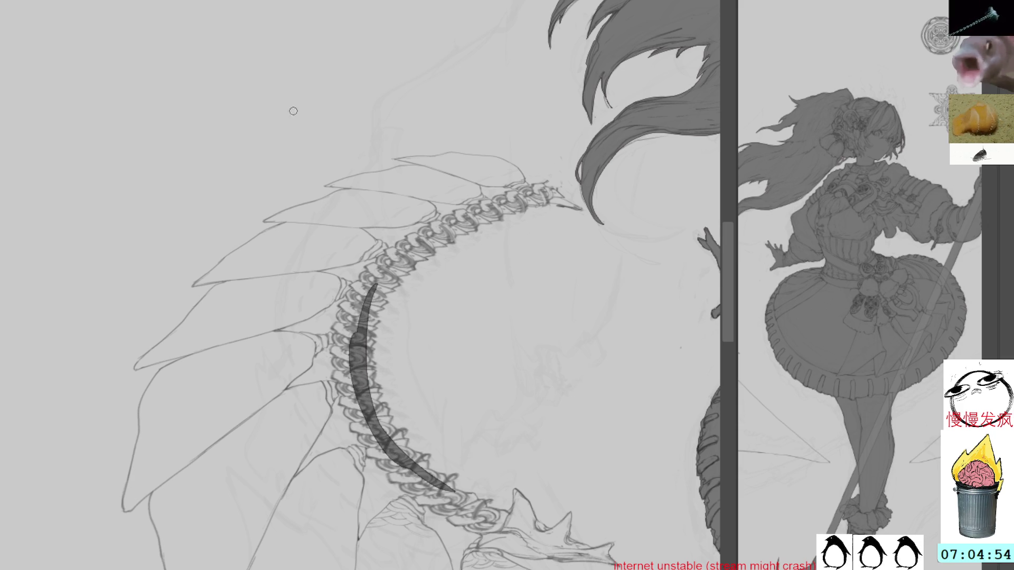
pyautogui.hotkey('ctrl', 'z')
pyautogui.hotkey('ctrl', 'z')
pyautogui.hotkey('ctrl', 'z')
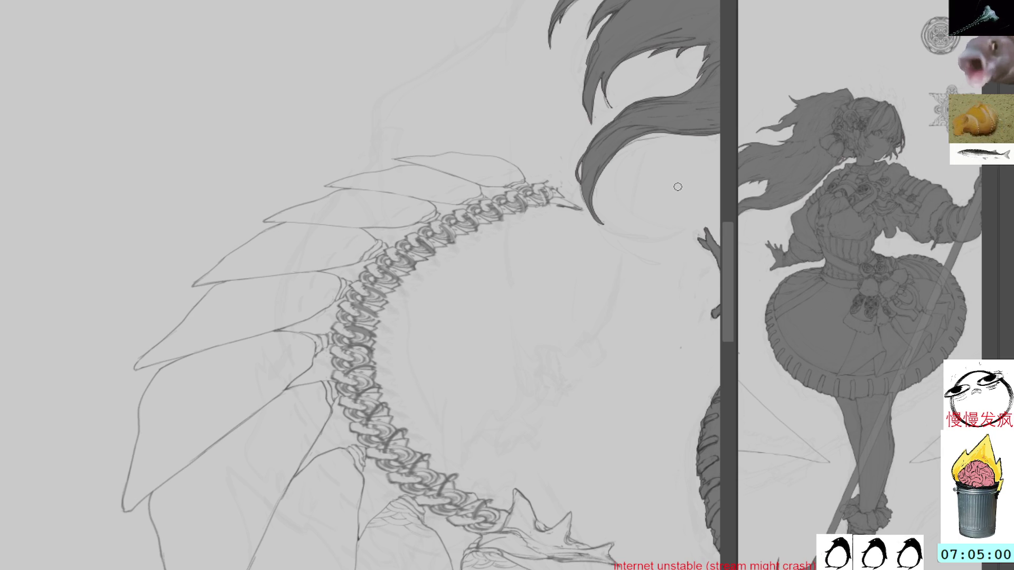
pyautogui.moveTo(502, 302); pyautogui.dragTo(437, 140)
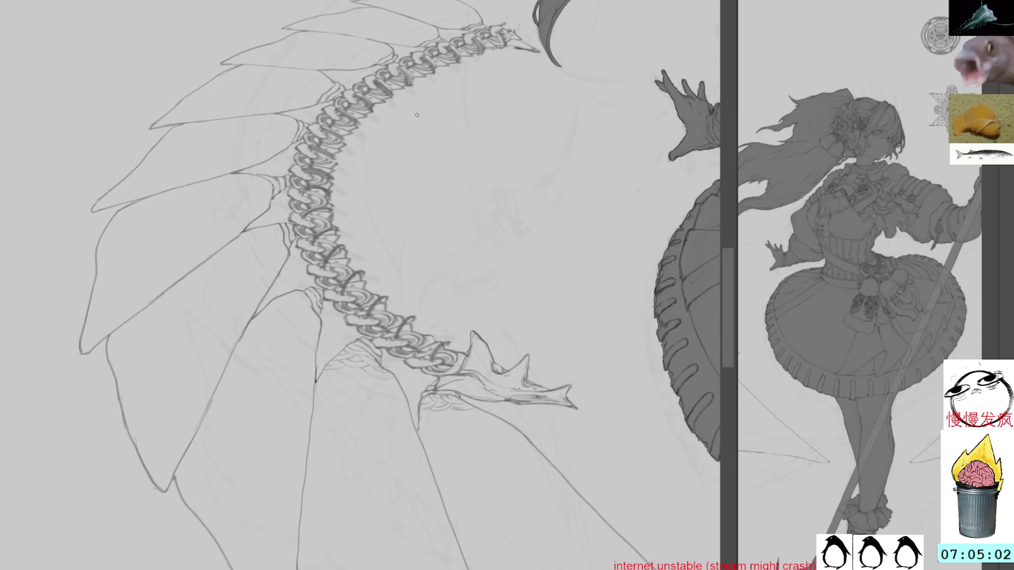
pyautogui.moveTo(476, 346)
pyautogui.mouseDown()
pyautogui.moveTo(467, 362)
pyautogui.moveTo(477, 339)
pyautogui.moveTo(494, 370)
pyautogui.moveTo(462, 373)
pyautogui.mouseUp()
# Fill the spiky horn tip and its length with dark strokes
pyautogui.moveTo(532, 317)
pyautogui.mouseDown()
pyautogui.moveTo(397, 165)
pyautogui.moveTo(495, 112)
pyautogui.moveTo(538, 289)
pyautogui.mouseUp()
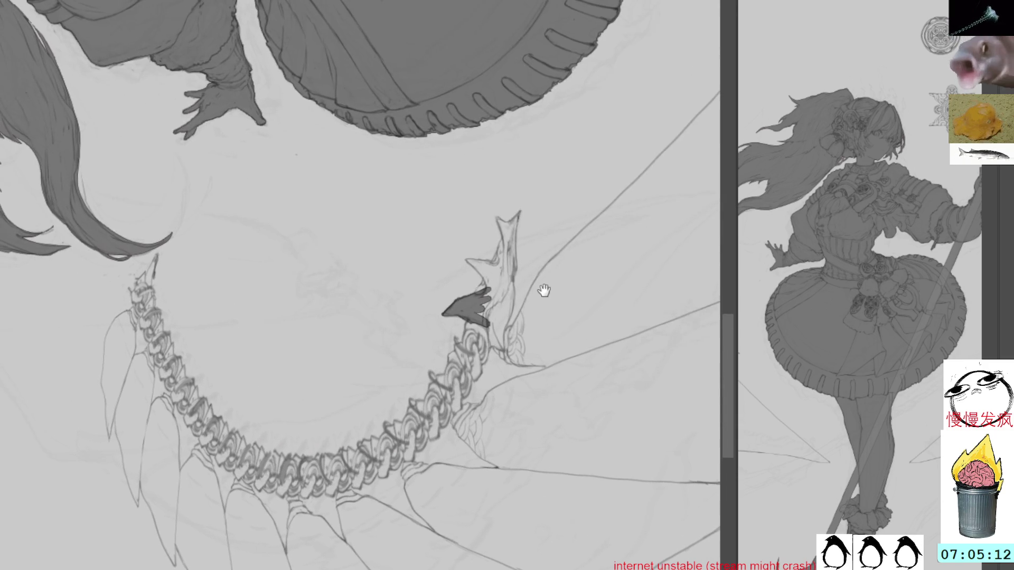
pyautogui.moveTo(498, 217)
pyautogui.mouseDown()
pyautogui.moveTo(507, 277)
pyautogui.moveTo(509, 221)
pyautogui.mouseUp()
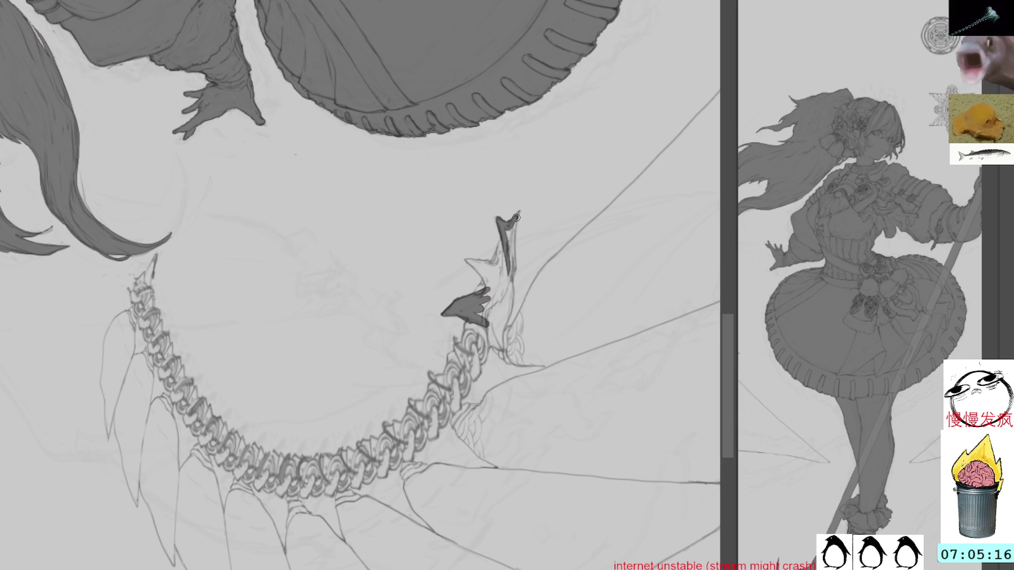
pyautogui.moveTo(513, 217); pyautogui.dragTo(508, 280)
pyautogui.moveTo(514, 243)
pyautogui.mouseDown()
pyautogui.moveTo(501, 306)
pyautogui.moveTo(504, 240)
pyautogui.moveTo(499, 248)
pyautogui.moveTo(496, 320)
pyautogui.mouseUp()
pyautogui.moveTo(512, 285)
pyautogui.mouseDown()
pyautogui.moveTo(499, 351)
pyautogui.moveTo(502, 316)
pyautogui.mouseUp()
# Darken the horn's base, the glove's stem and fingers, and the first chain links
pyautogui.moveTo(518, 275)
pyautogui.mouseDown()
pyautogui.moveTo(517, 194)
pyautogui.moveTo(520, 244)
pyautogui.moveTo(501, 283)
pyautogui.moveTo(504, 323)
pyautogui.moveTo(473, 297)
pyautogui.moveTo(494, 299)
pyautogui.moveTo(479, 297)
pyautogui.moveTo(491, 299)
pyautogui.moveTo(499, 344)
pyautogui.moveTo(491, 340)
pyautogui.mouseUp()
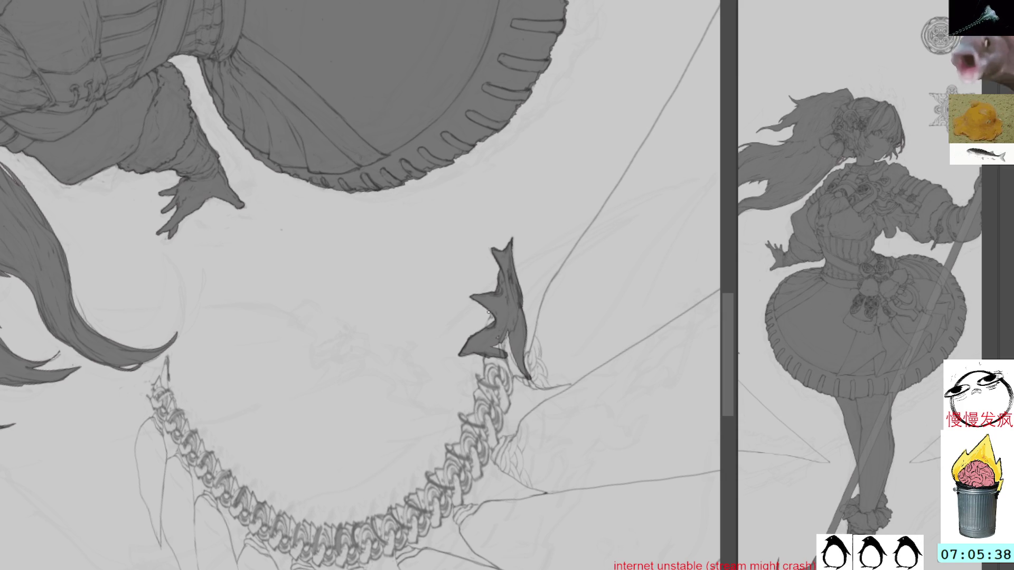
pyautogui.moveTo(497, 343)
pyautogui.mouseDown()
pyautogui.moveTo(495, 364)
pyautogui.moveTo(488, 358)
pyautogui.mouseUp()
pyautogui.moveTo(492, 372); pyautogui.dragTo(497, 346)
pyautogui.press('-')
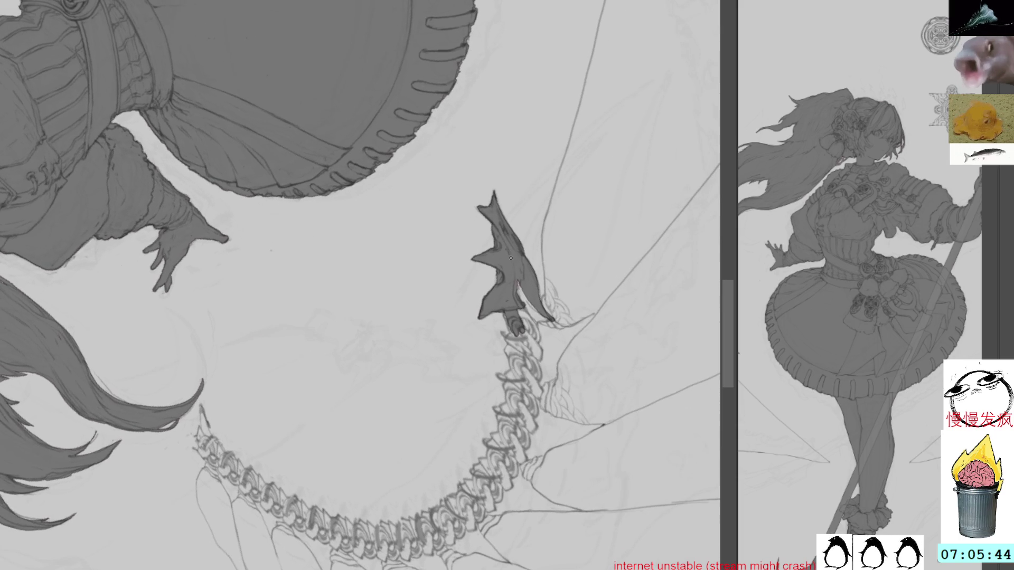
pyautogui.moveTo(515, 327); pyautogui.dragTo(520, 322)
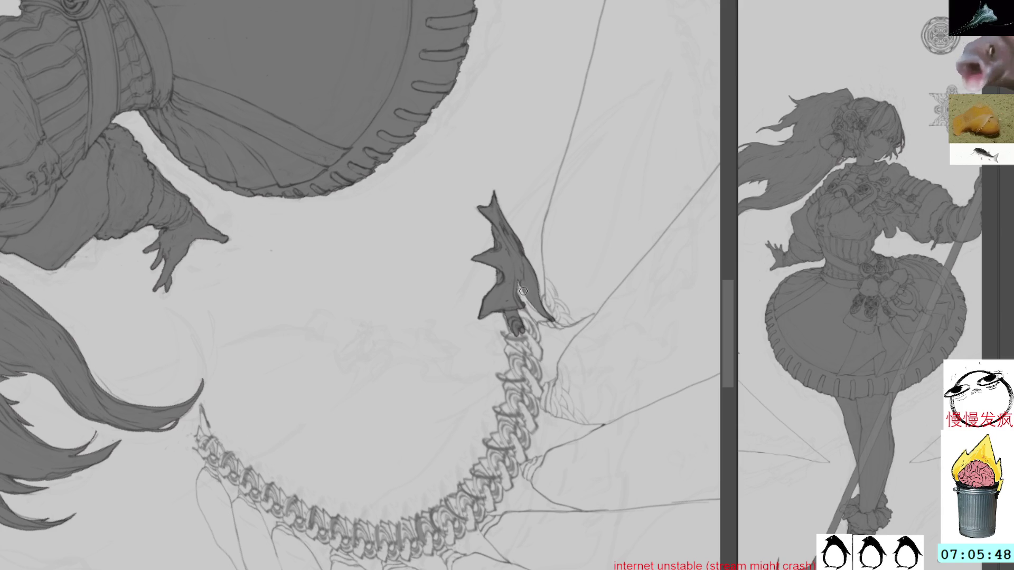
pyautogui.moveTo(515, 304)
pyautogui.mouseDown()
pyautogui.moveTo(527, 334)
pyautogui.moveTo(523, 314)
pyautogui.moveTo(540, 318)
pyautogui.moveTo(531, 317)
pyautogui.mouseUp()
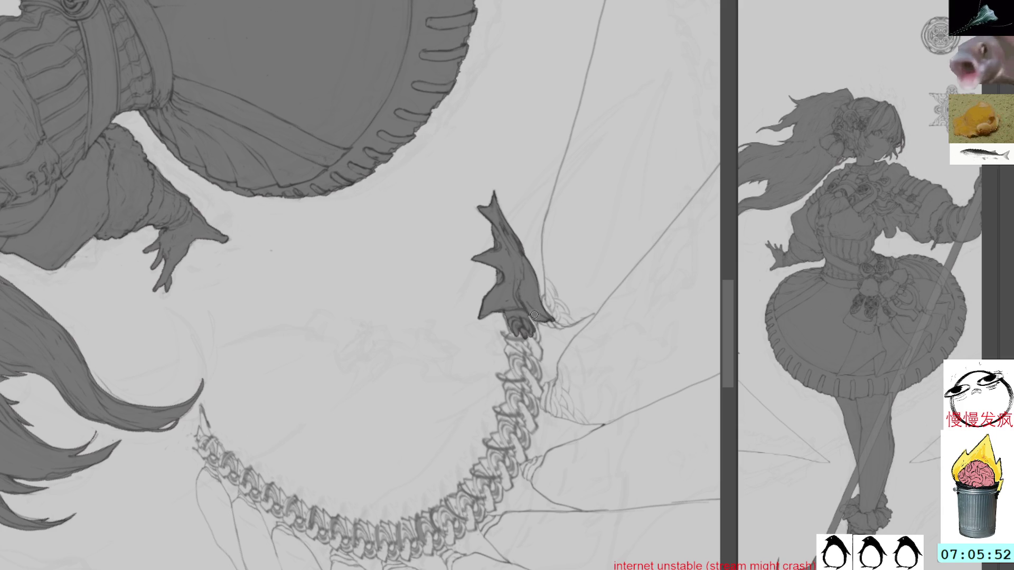
pyautogui.moveTo(613, 210); pyautogui.dragTo(497, 121)
pyautogui.moveTo(533, 211)
pyautogui.mouseDown()
pyautogui.moveTo(554, 280)
pyautogui.moveTo(518, 237)
pyautogui.moveTo(515, 248)
pyautogui.moveTo(498, 230)
pyautogui.moveTo(510, 244)
pyautogui.moveTo(541, 233)
pyautogui.moveTo(523, 248)
pyautogui.moveTo(535, 237)
pyautogui.mouseUp()
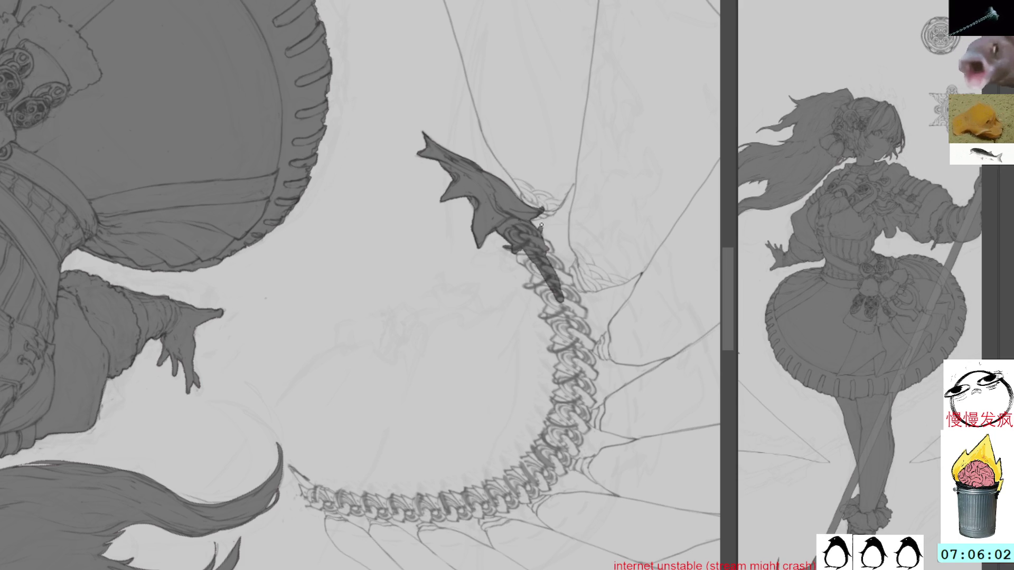
# Shade the glove-chain junction, then darken the spine's neck segments and curls below it
pyautogui.moveTo(542, 235)
pyautogui.mouseDown()
pyautogui.moveTo(577, 303)
pyautogui.moveTo(565, 273)
pyautogui.moveTo(567, 299)
pyautogui.mouseUp()
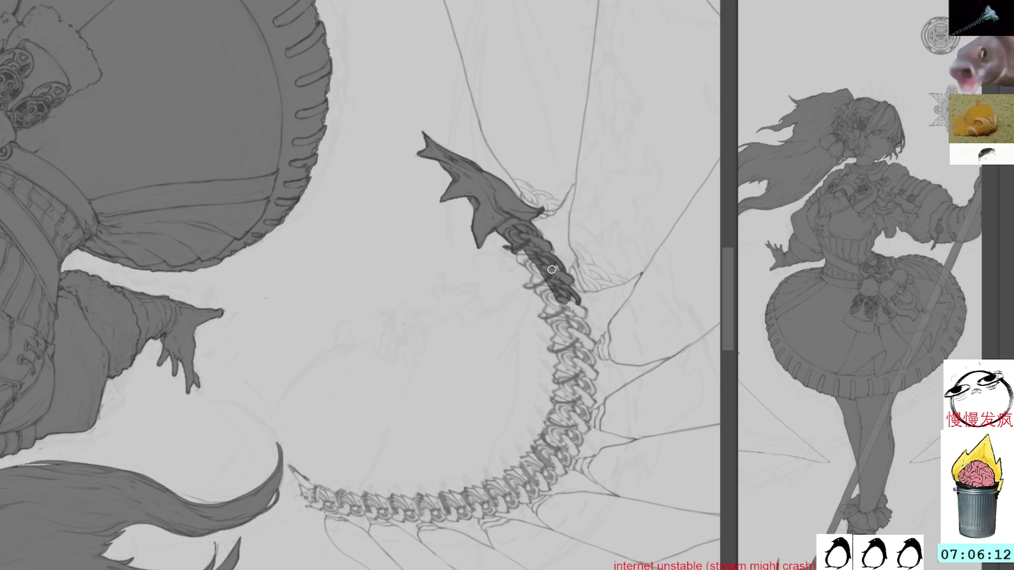
pyautogui.moveTo(518, 240)
pyautogui.mouseDown()
pyautogui.moveTo(521, 261)
pyautogui.moveTo(547, 288)
pyautogui.moveTo(521, 282)
pyautogui.moveTo(544, 272)
pyautogui.moveTo(522, 285)
pyautogui.moveTo(537, 278)
pyautogui.mouseUp()
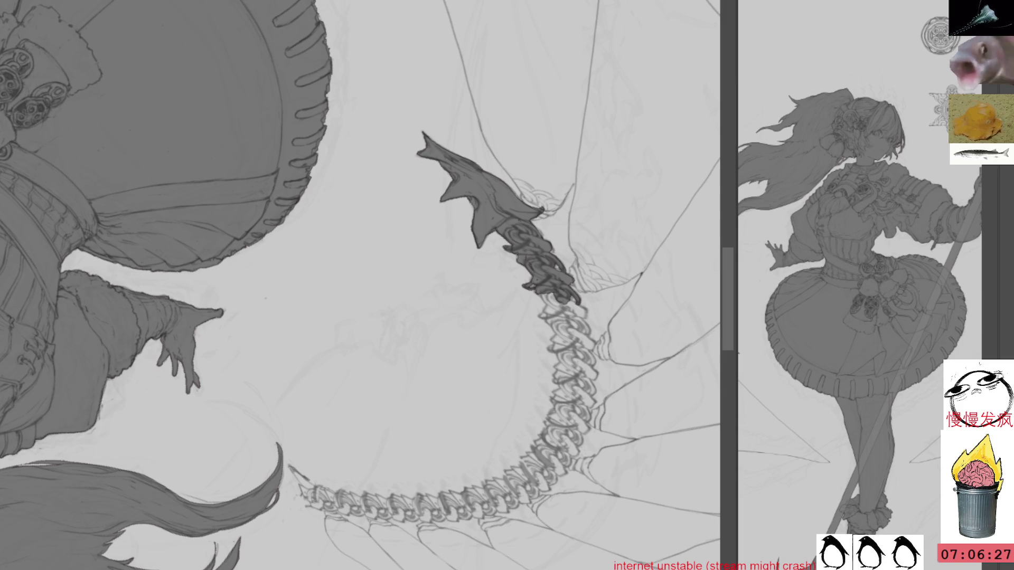
pyautogui.moveTo(544, 285)
pyautogui.mouseDown()
pyautogui.moveTo(560, 309)
pyautogui.moveTo(560, 288)
pyautogui.moveTo(570, 338)
pyautogui.moveTo(561, 289)
pyautogui.moveTo(585, 310)
pyautogui.mouseUp()
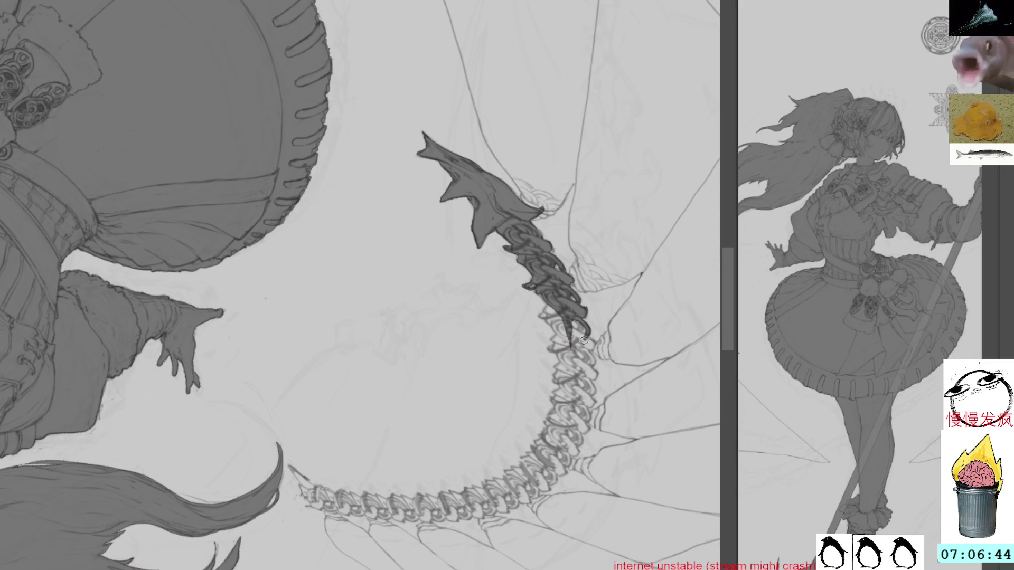
pyautogui.moveTo(555, 304)
pyautogui.mouseDown()
pyautogui.moveTo(535, 320)
pyautogui.moveTo(557, 316)
pyautogui.moveTo(563, 335)
pyautogui.mouseUp()
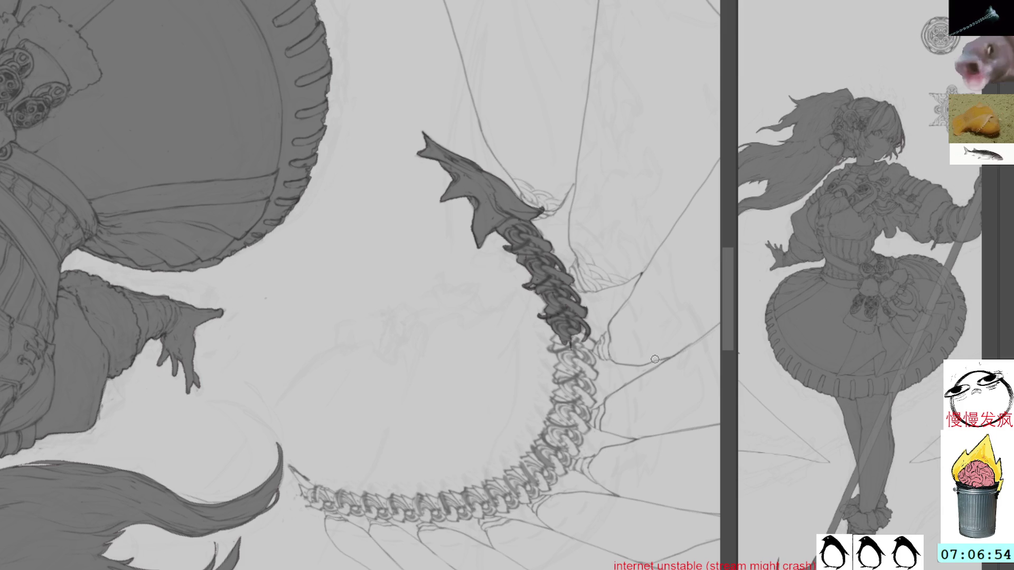
pyautogui.moveTo(574, 317)
pyautogui.mouseDown()
pyautogui.moveTo(592, 364)
pyautogui.moveTo(584, 338)
pyautogui.mouseUp()
pyautogui.press('r')
pyautogui.moveTo(647, 319)
pyautogui.mouseDown()
pyautogui.moveTo(612, 252)
pyautogui.moveTo(600, 319)
pyautogui.moveTo(592, 302)
pyautogui.moveTo(607, 330)
pyautogui.moveTo(586, 325)
pyautogui.moveTo(590, 296)
pyautogui.moveTo(595, 316)
pyautogui.mouseUp()
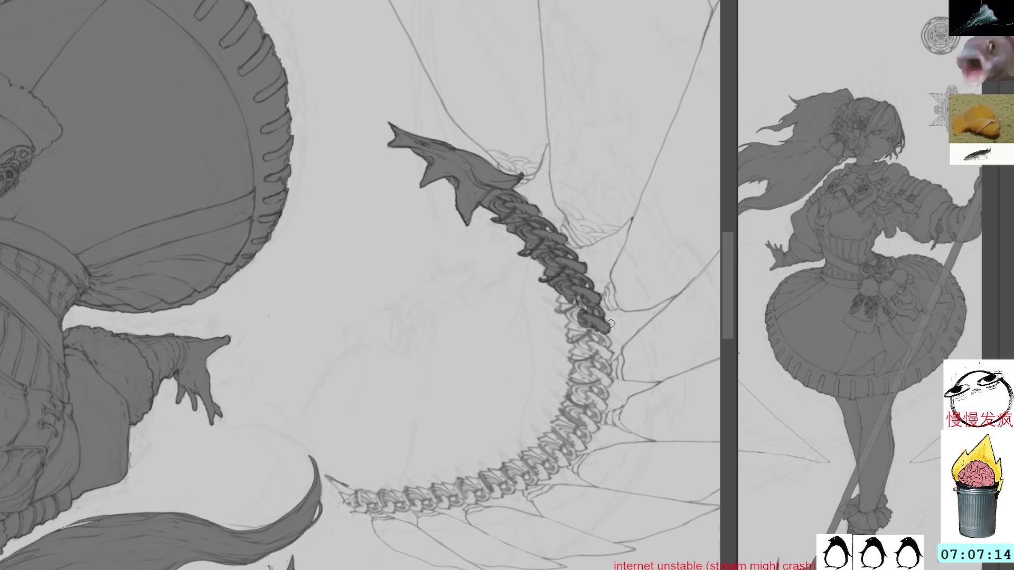
# Paint small dark claw marks down the middle of the spine
pyautogui.moveTo(606, 357); pyautogui.dragTo(607, 371)
pyautogui.moveTo(600, 384); pyautogui.dragTo(605, 395)
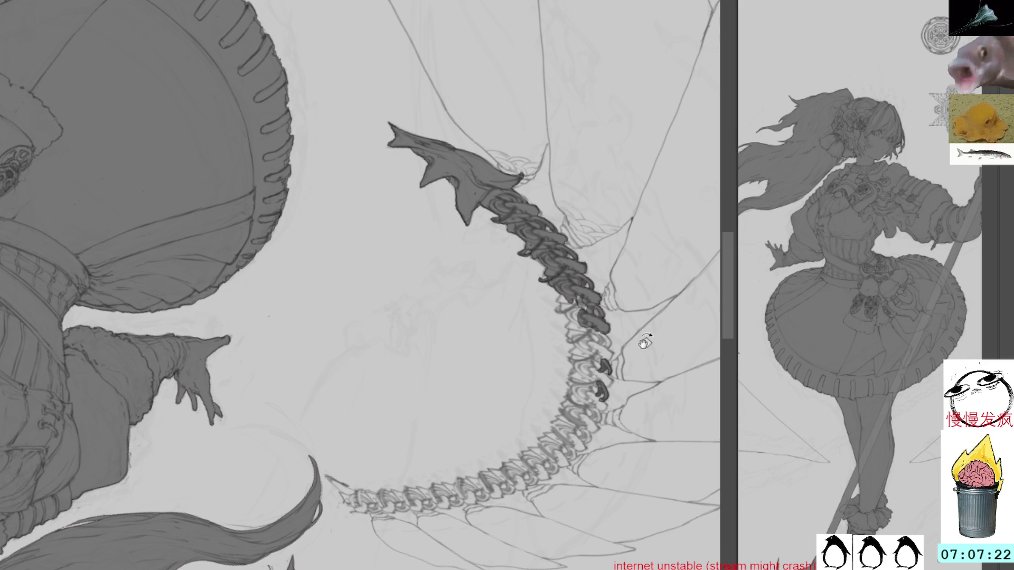
pyautogui.moveTo(643, 343); pyautogui.dragTo(637, 330)
pyautogui.moveTo(602, 365)
pyautogui.mouseDown()
pyautogui.moveTo(608, 388)
pyautogui.moveTo(607, 374)
pyautogui.mouseUp()
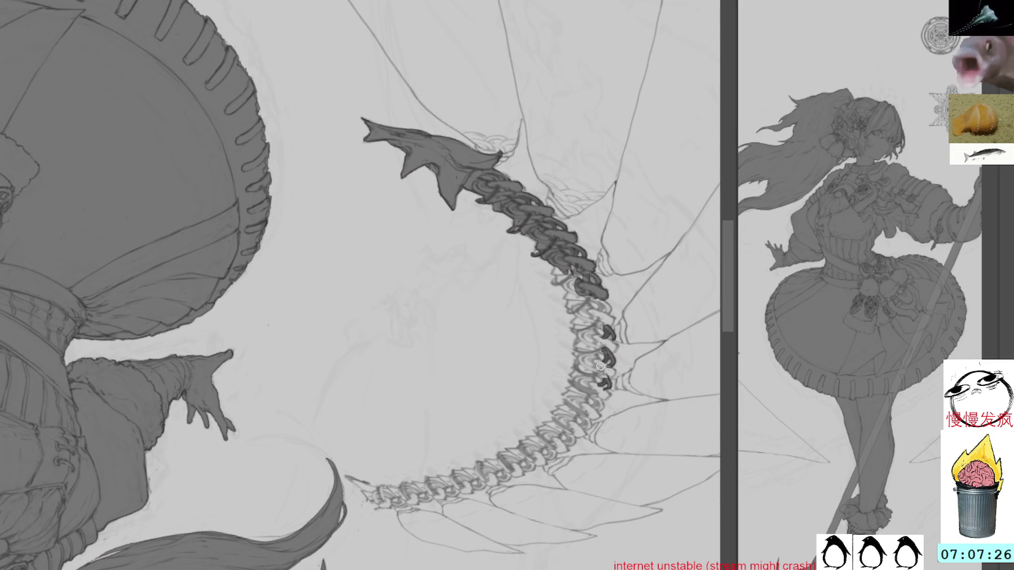
pyautogui.moveTo(645, 335); pyautogui.dragTo(640, 329)
pyautogui.moveTo(605, 362); pyautogui.dragTo(612, 388)
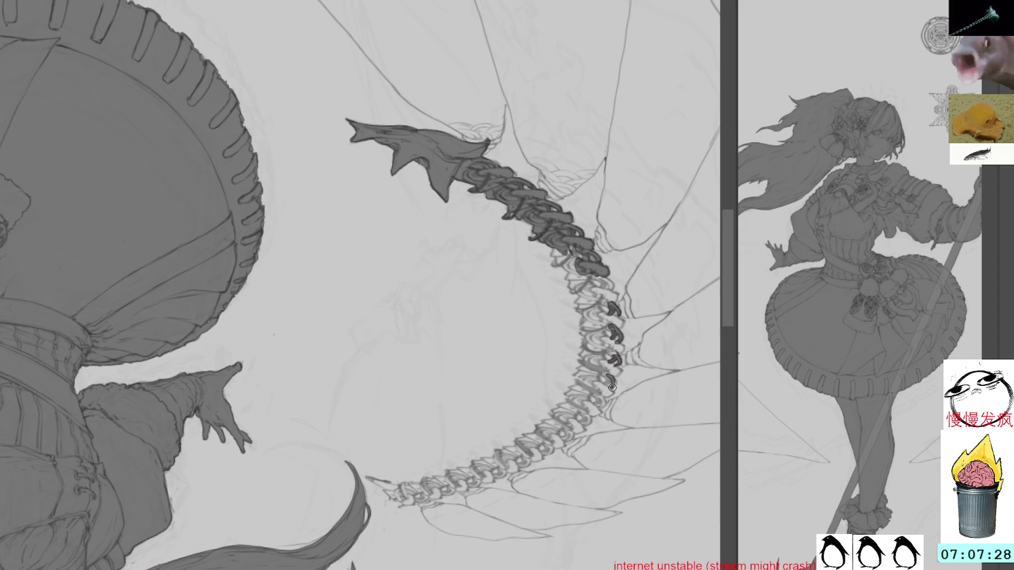
# Reorient the canvas and add another dark claw mark further along the spine
pyautogui.moveTo(650, 338)
pyautogui.mouseDown()
pyautogui.moveTo(616, 334)
pyautogui.moveTo(618, 373)
pyautogui.moveTo(609, 376)
pyautogui.mouseUp()
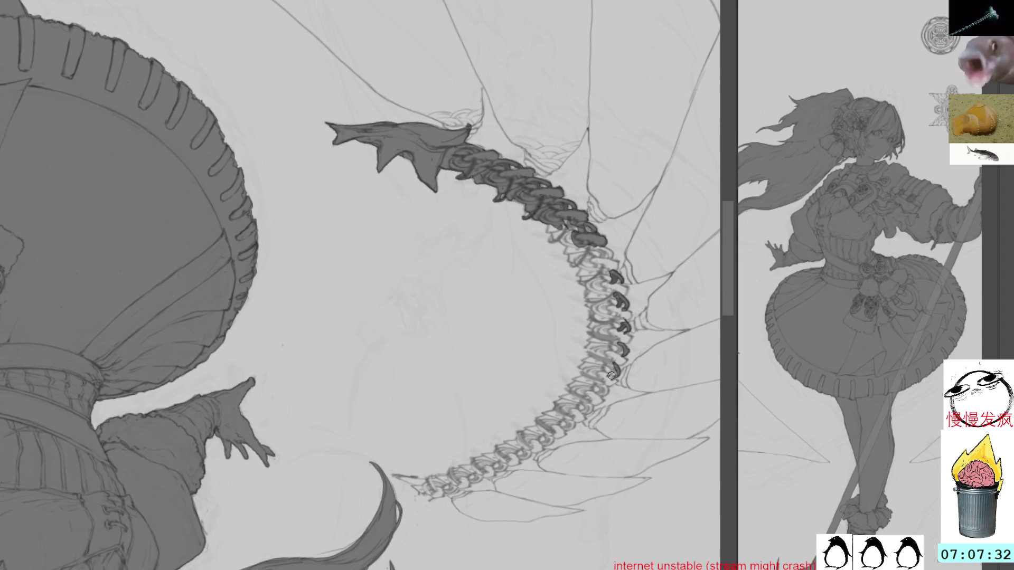
pyautogui.moveTo(653, 308)
pyautogui.mouseDown()
pyautogui.moveTo(622, 254)
pyautogui.moveTo(626, 309)
pyautogui.moveTo(630, 294)
pyautogui.moveTo(622, 296)
pyautogui.mouseUp()
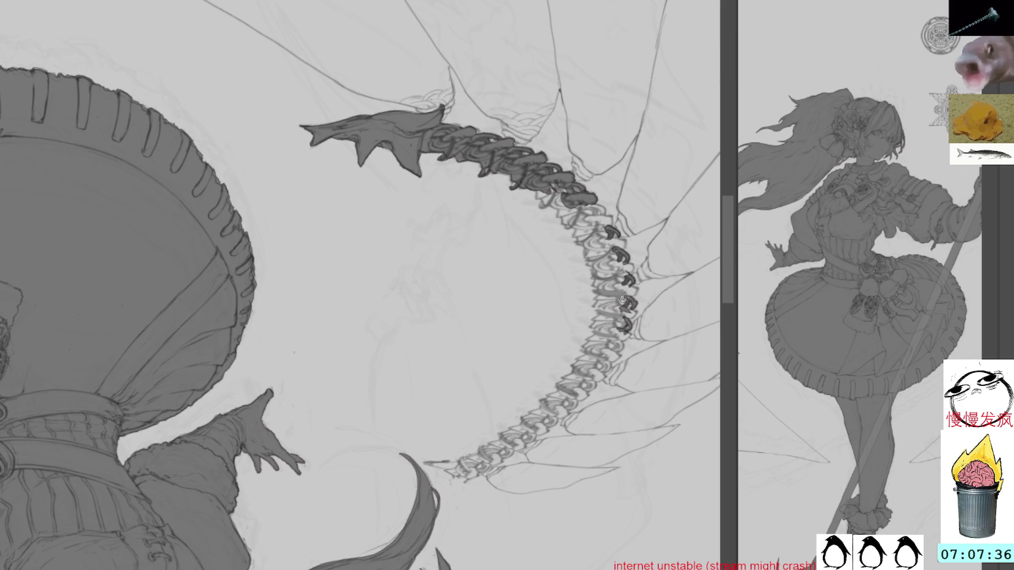
pyautogui.moveTo(628, 178); pyautogui.dragTo(623, 260)
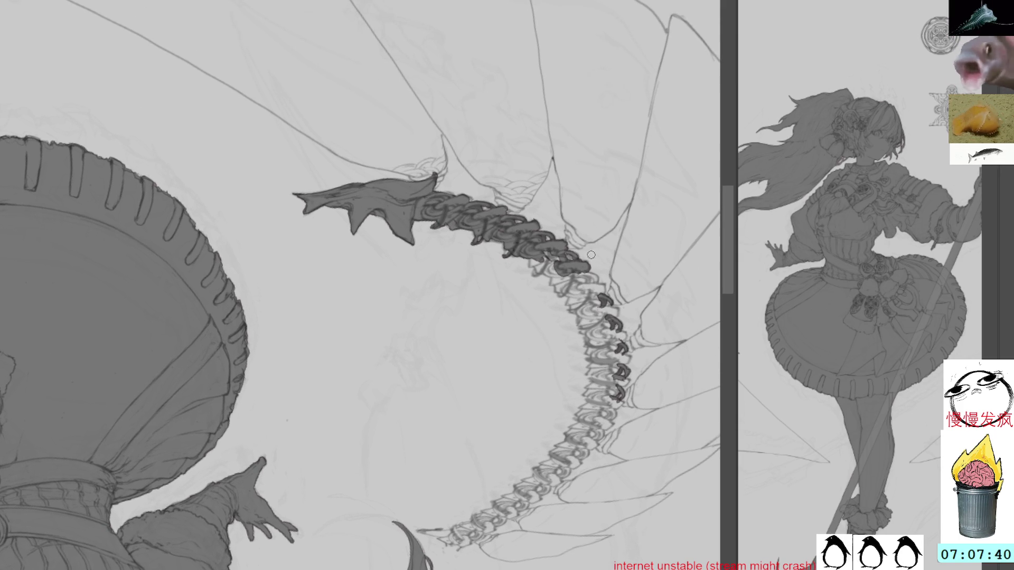
pyautogui.moveTo(604, 265)
pyautogui.mouseDown()
pyautogui.moveTo(552, 340)
pyautogui.moveTo(576, 370)
pyautogui.moveTo(568, 381)
pyautogui.moveTo(567, 363)
pyautogui.moveTo(574, 369)
pyautogui.moveTo(622, 296)
pyautogui.moveTo(612, 227)
pyautogui.moveTo(550, 242)
pyautogui.moveTo(613, 259)
pyautogui.moveTo(572, 235)
pyautogui.mouseUp()
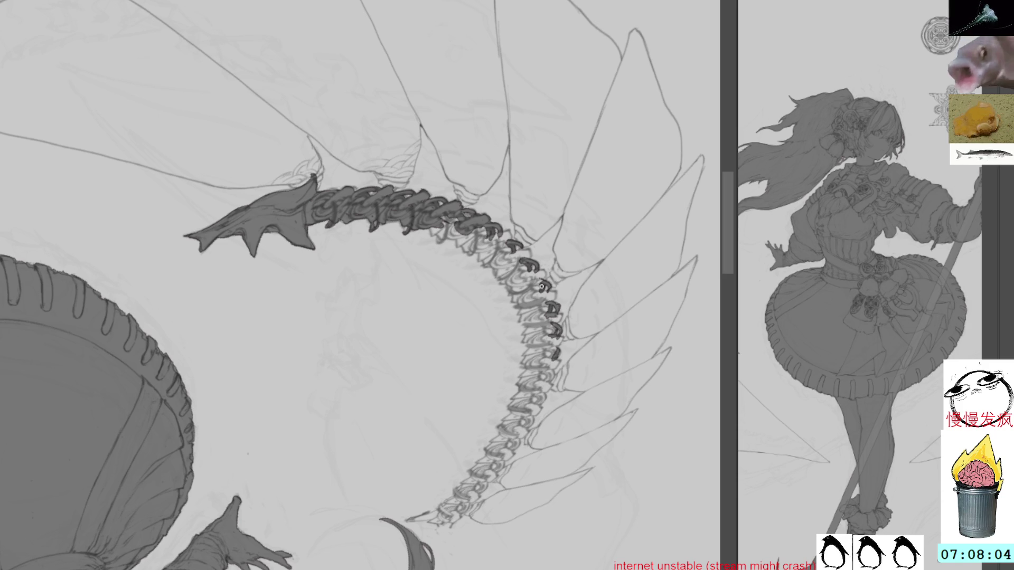
pyautogui.moveTo(547, 367); pyautogui.dragTo(541, 400)
pyautogui.press('-')
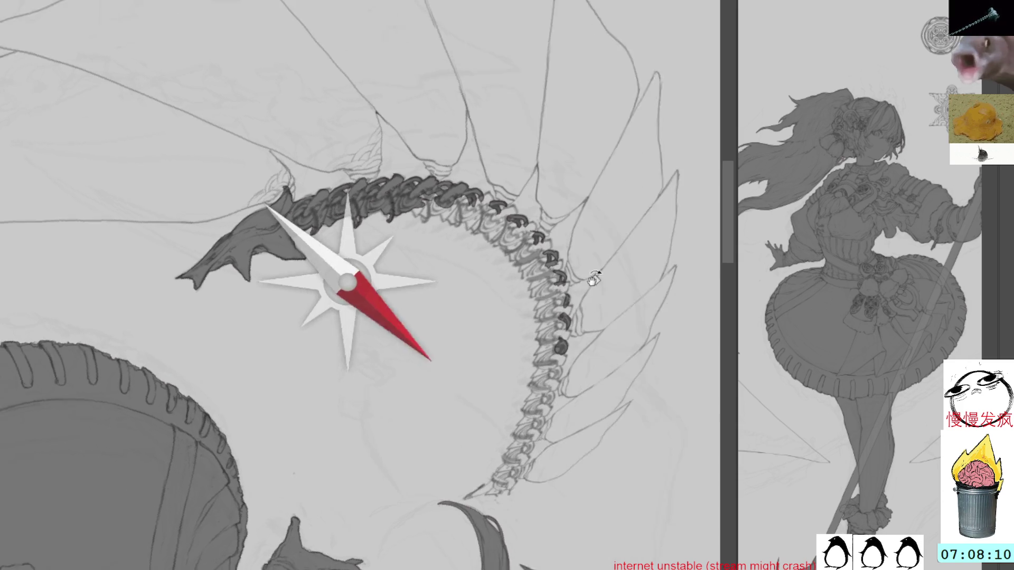
# Brush dark claw strokes along the rest of the spine's arc
pyautogui.moveTo(566, 349)
pyautogui.mouseDown()
pyautogui.moveTo(554, 355)
pyautogui.moveTo(548, 322)
pyautogui.moveTo(542, 376)
pyautogui.mouseUp()
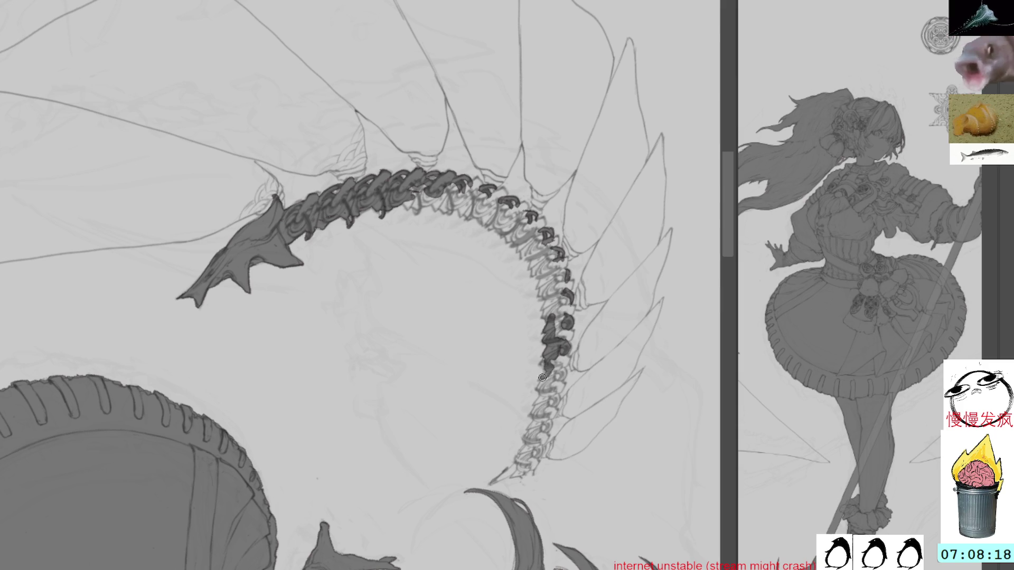
pyautogui.moveTo(586, 339)
pyautogui.mouseDown()
pyautogui.moveTo(558, 273)
pyautogui.moveTo(569, 324)
pyautogui.moveTo(570, 291)
pyautogui.moveTo(580, 302)
pyautogui.moveTo(591, 272)
pyautogui.moveTo(569, 322)
pyautogui.moveTo(555, 419)
pyautogui.moveTo(581, 412)
pyautogui.moveTo(602, 387)
pyautogui.moveTo(586, 326)
pyautogui.moveTo(581, 341)
pyautogui.mouseUp()
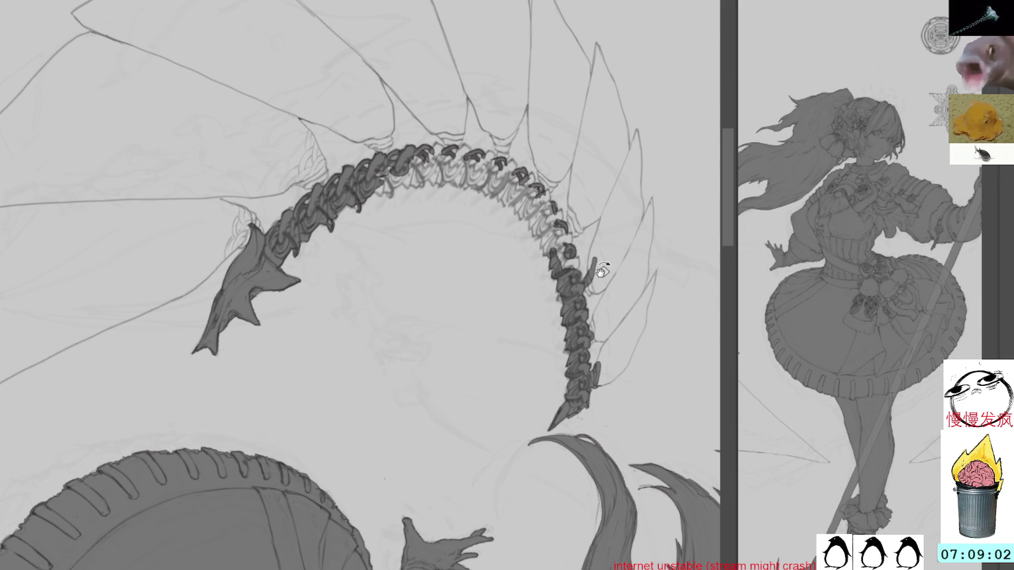
pyautogui.moveTo(616, 243)
pyautogui.mouseDown()
pyautogui.moveTo(556, 283)
pyautogui.moveTo(566, 256)
pyautogui.moveTo(584, 249)
pyautogui.moveTo(582, 218)
pyautogui.moveTo(444, 131)
pyautogui.mouseUp()
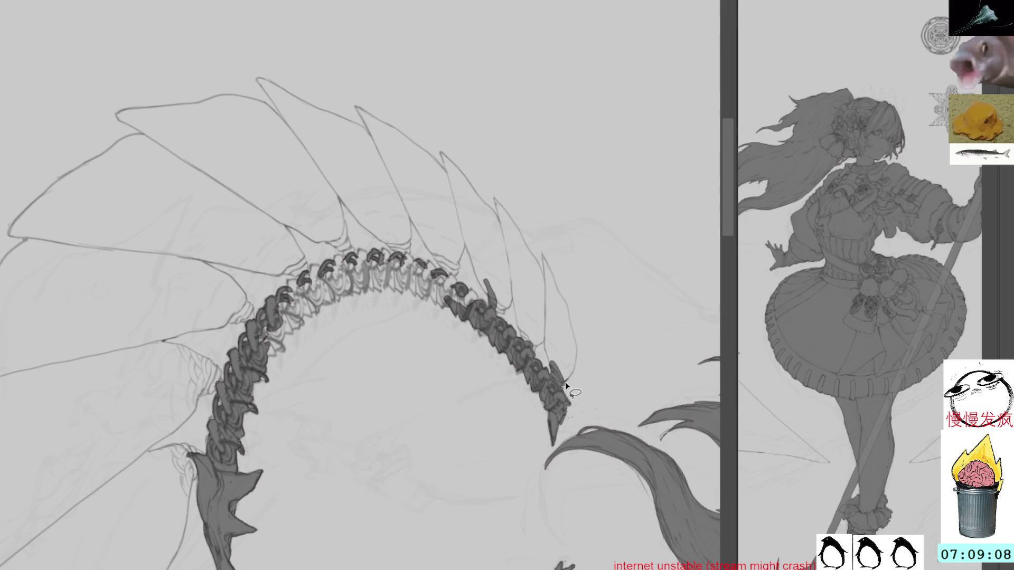
# Lasso a blade-shaped fin at the spine tip and fill it with grey
pyautogui.moveTo(565, 384)
pyautogui.mouseDown()
pyautogui.moveTo(574, 335)
pyautogui.moveTo(542, 257)
pyautogui.moveTo(561, 381)
pyautogui.mouseUp()
pyautogui.hotkey('alt', 'BackSpace')
pyautogui.hotkey('ctrl', 'd')
# Darken the fin's edges and paint a second dark tapered fin beside the spine's right side
pyautogui.moveTo(546, 331); pyautogui.dragTo(544, 291)
pyautogui.moveTo(547, 235)
pyautogui.mouseDown()
pyautogui.moveTo(546, 256)
pyautogui.moveTo(512, 246)
pyautogui.moveTo(529, 317)
pyautogui.mouseUp()
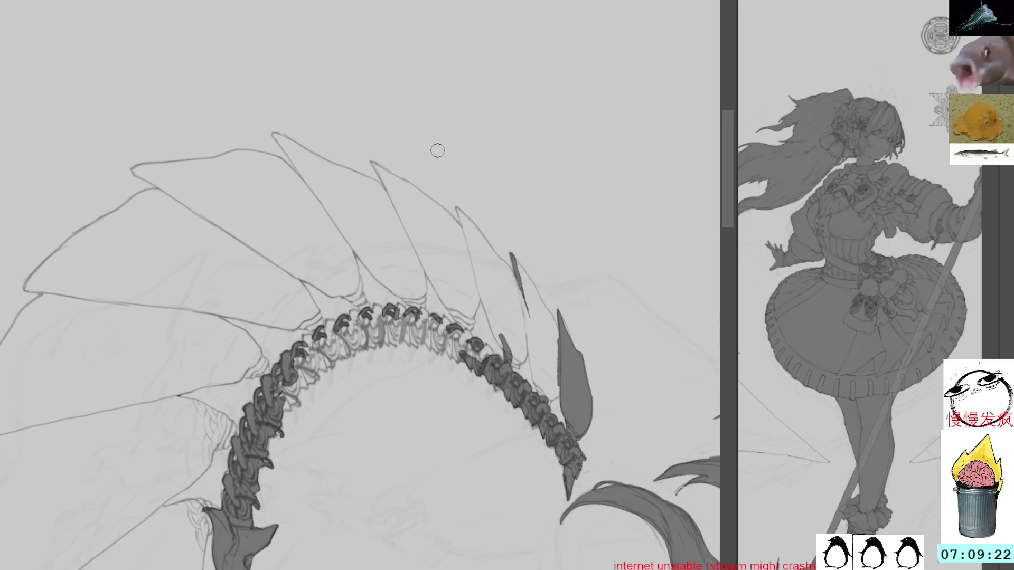
pyautogui.moveTo(511, 257)
pyautogui.mouseDown()
pyautogui.moveTo(550, 317)
pyautogui.moveTo(528, 278)
pyautogui.moveTo(552, 328)
pyautogui.moveTo(515, 282)
pyautogui.moveTo(532, 314)
pyautogui.moveTo(542, 402)
pyautogui.moveTo(556, 364)
pyautogui.moveTo(544, 404)
pyautogui.moveTo(552, 394)
pyautogui.mouseUp()
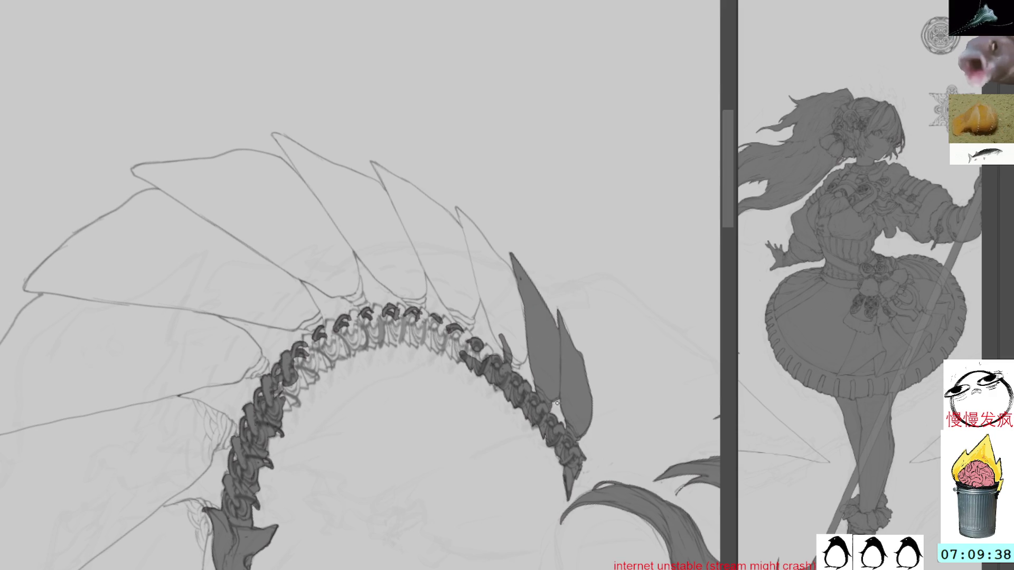
pyautogui.moveTo(559, 385)
pyautogui.mouseDown()
pyautogui.moveTo(458, 226)
pyautogui.moveTo(527, 233)
pyautogui.moveTo(544, 290)
pyautogui.moveTo(556, 279)
pyautogui.moveTo(566, 294)
pyautogui.mouseUp()
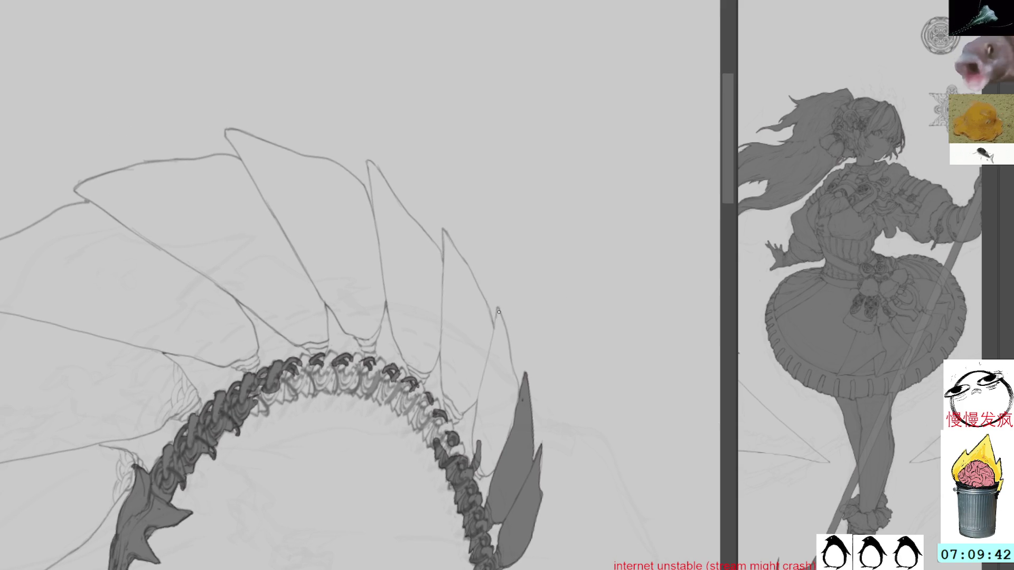
pyautogui.moveTo(497, 311); pyautogui.dragTo(484, 386)
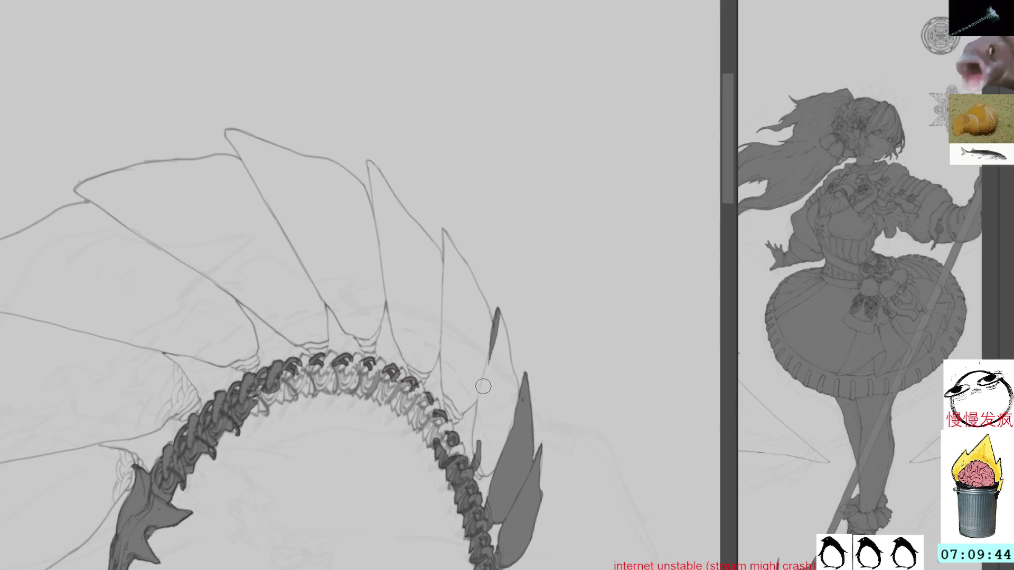
pyautogui.moveTo(493, 329)
pyautogui.mouseDown()
pyautogui.moveTo(472, 485)
pyautogui.moveTo(489, 471)
pyautogui.moveTo(492, 388)
pyautogui.moveTo(500, 458)
pyautogui.moveTo(506, 370)
pyautogui.moveTo(521, 372)
pyautogui.moveTo(498, 318)
pyautogui.moveTo(494, 343)
pyautogui.moveTo(505, 317)
pyautogui.moveTo(501, 353)
pyautogui.mouseUp()
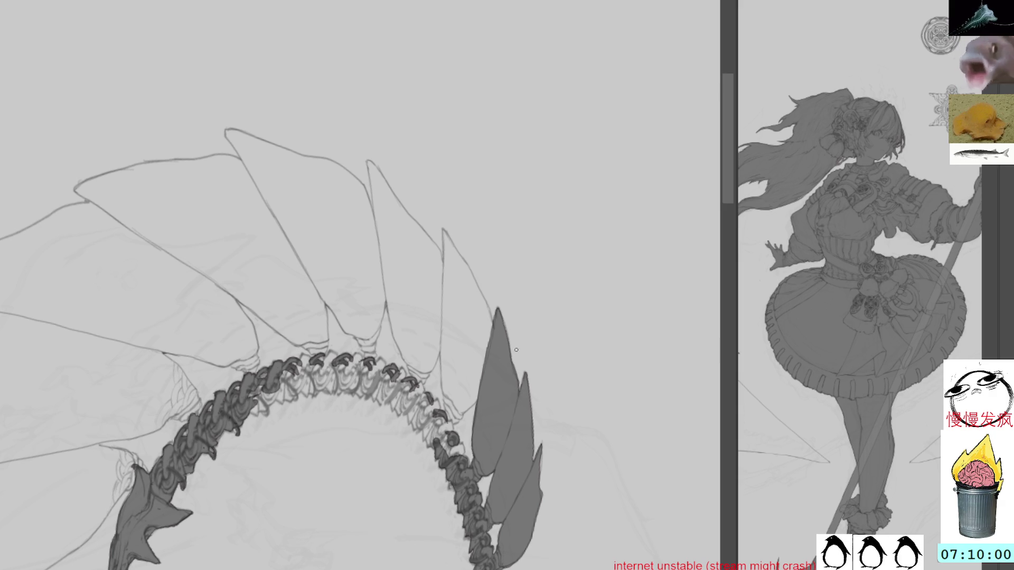
pyautogui.moveTo(554, 347); pyautogui.dragTo(534, 256)
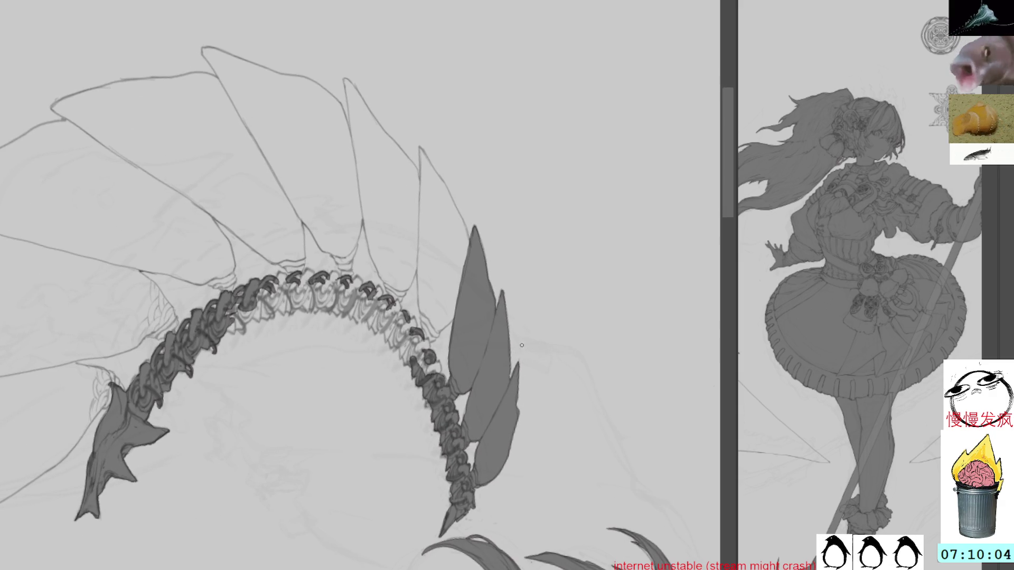
# Block in the upper feather blade's dark tip with solid grey above the arc
pyautogui.moveTo(491, 276)
pyautogui.mouseDown()
pyautogui.moveTo(502, 324)
pyautogui.moveTo(508, 224)
pyautogui.mouseUp()
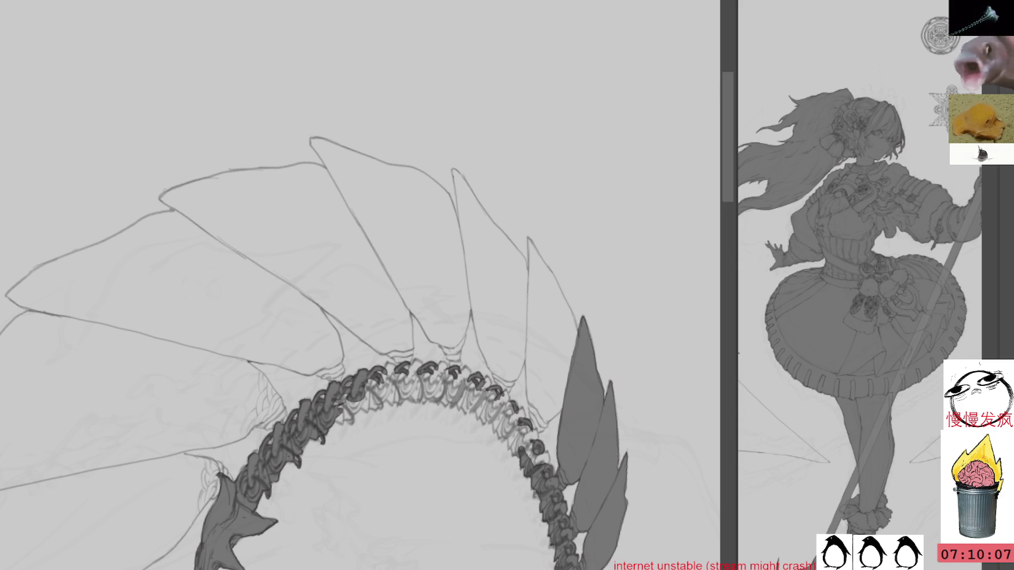
pyautogui.moveTo(311, 139)
pyautogui.mouseDown()
pyautogui.moveTo(418, 295)
pyautogui.moveTo(441, 317)
pyautogui.moveTo(460, 296)
pyautogui.moveTo(503, 341)
pyautogui.moveTo(473, 317)
pyautogui.moveTo(504, 399)
pyautogui.moveTo(514, 342)
pyautogui.moveTo(517, 367)
pyautogui.moveTo(511, 385)
pyautogui.moveTo(513, 317)
pyautogui.moveTo(527, 293)
pyautogui.moveTo(536, 413)
pyautogui.mouseUp()
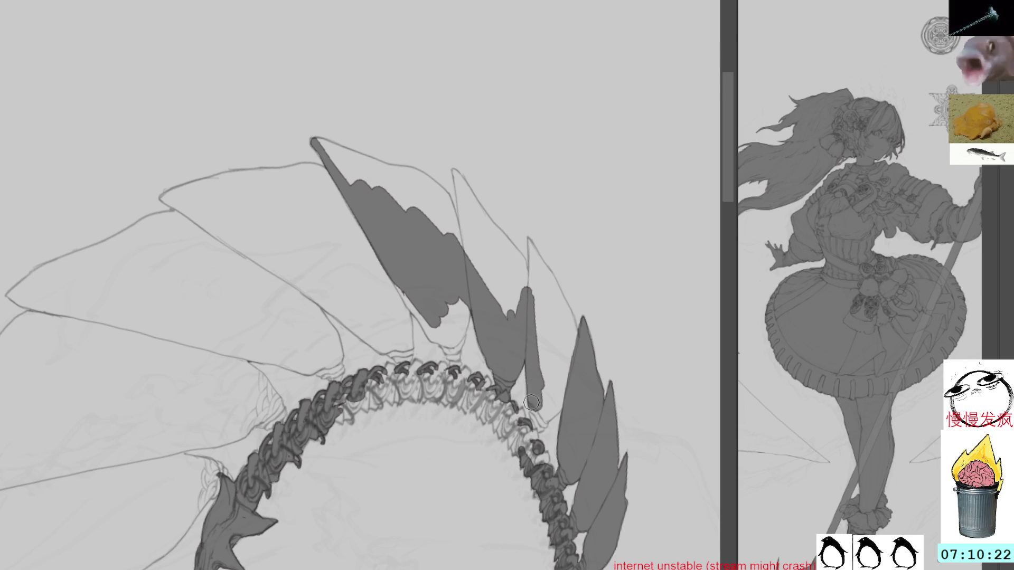
# Paint a dark feather with finger-like tips and darken the adjacent spine links
pyautogui.moveTo(476, 70)
pyautogui.mouseDown()
pyautogui.moveTo(418, 243)
pyautogui.moveTo(428, 50)
pyautogui.mouseUp()
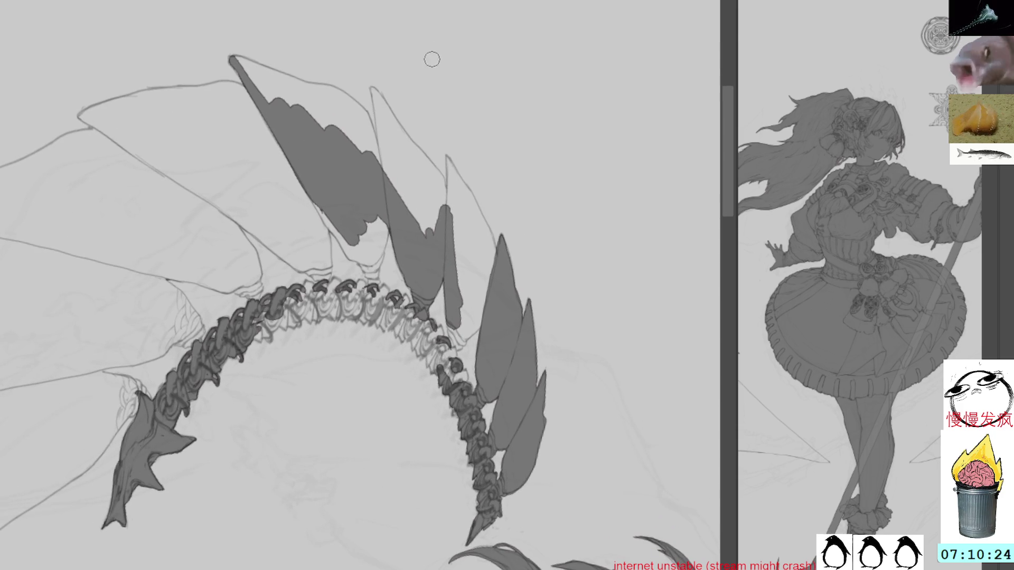
pyautogui.moveTo(458, 238)
pyautogui.mouseDown()
pyautogui.moveTo(463, 317)
pyautogui.moveTo(481, 254)
pyautogui.moveTo(470, 328)
pyautogui.moveTo(488, 300)
pyautogui.moveTo(469, 334)
pyautogui.moveTo(483, 322)
pyautogui.moveTo(454, 328)
pyautogui.moveTo(455, 318)
pyautogui.moveTo(460, 341)
pyautogui.moveTo(438, 363)
pyautogui.moveTo(423, 349)
pyautogui.moveTo(436, 369)
pyautogui.moveTo(426, 367)
pyautogui.mouseUp()
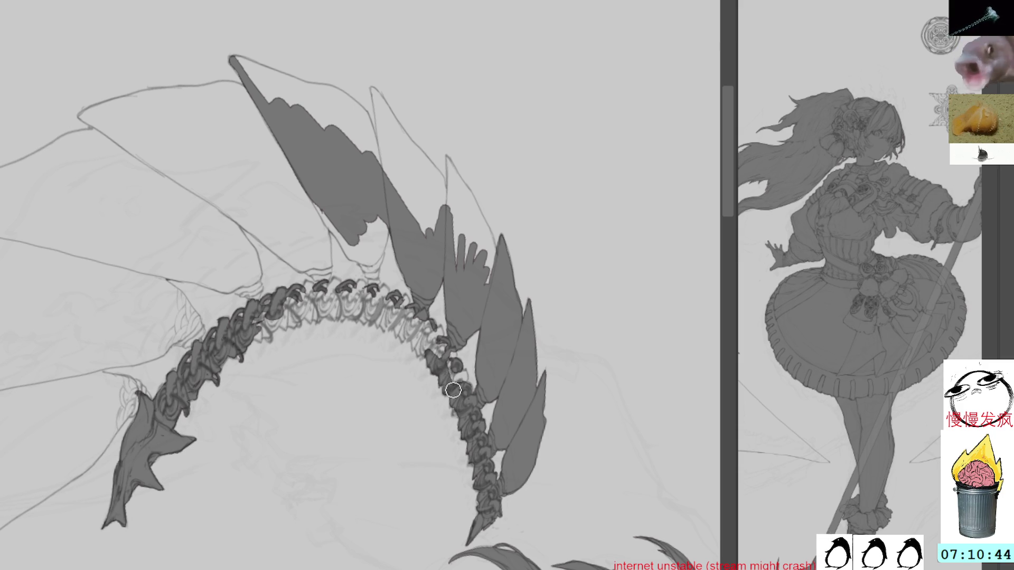
pyautogui.moveTo(449, 363)
pyautogui.mouseDown()
pyautogui.moveTo(450, 343)
pyautogui.moveTo(452, 370)
pyautogui.moveTo(463, 376)
pyautogui.mouseUp()
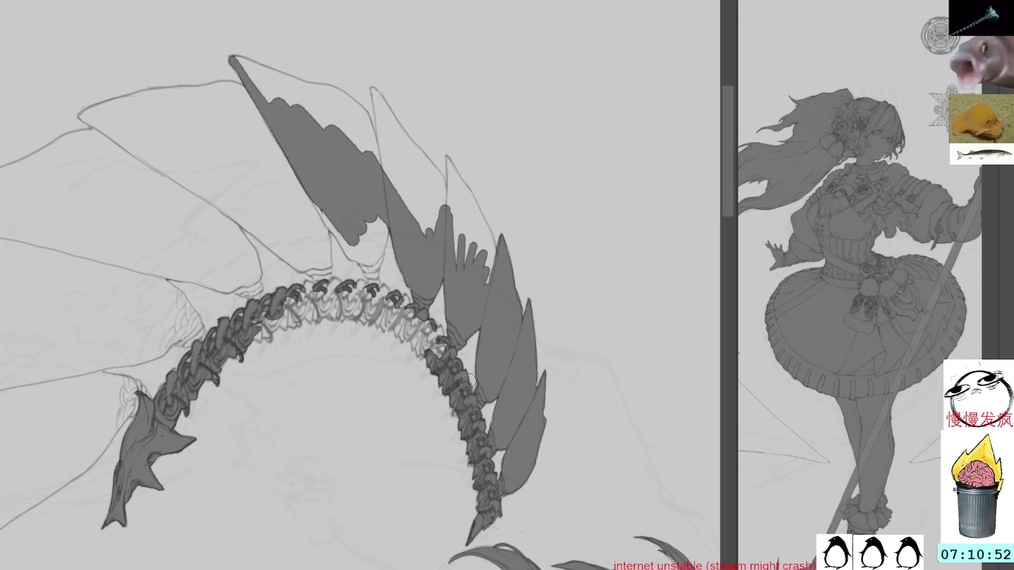
pyautogui.moveTo(561, 225)
pyautogui.mouseDown()
pyautogui.moveTo(460, 158)
pyautogui.moveTo(496, 224)
pyautogui.moveTo(584, 278)
pyautogui.moveTo(595, 231)
pyautogui.moveTo(473, 163)
pyautogui.moveTo(523, 218)
pyautogui.mouseUp()
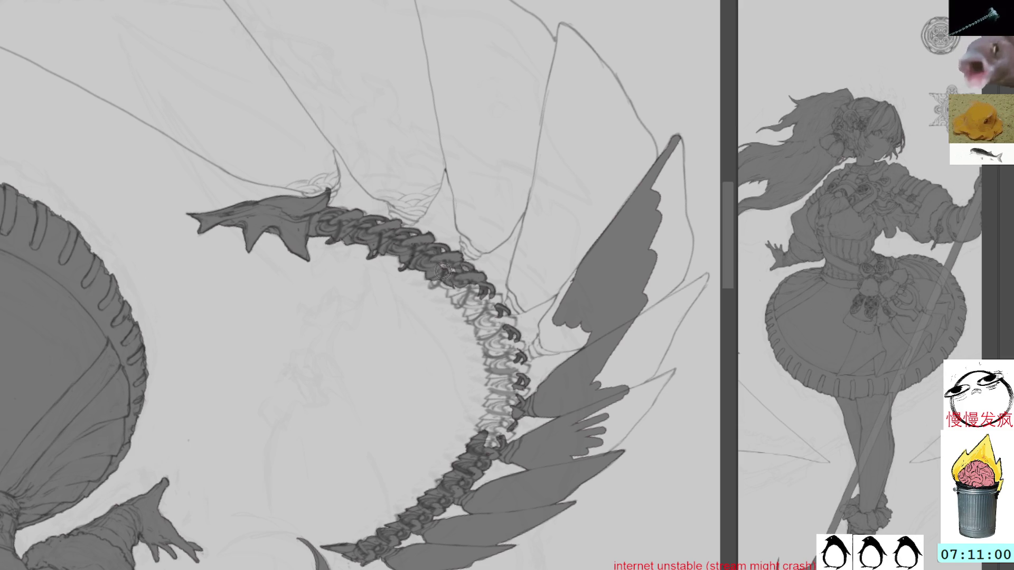
# Stroke a long dark band along the spine and deepen the shading near the fins
pyautogui.moveTo(437, 269)
pyautogui.mouseDown()
pyautogui.moveTo(483, 324)
pyautogui.moveTo(501, 375)
pyautogui.moveTo(491, 441)
pyautogui.mouseUp()
pyautogui.moveTo(563, 185); pyautogui.dragTo(507, 132)
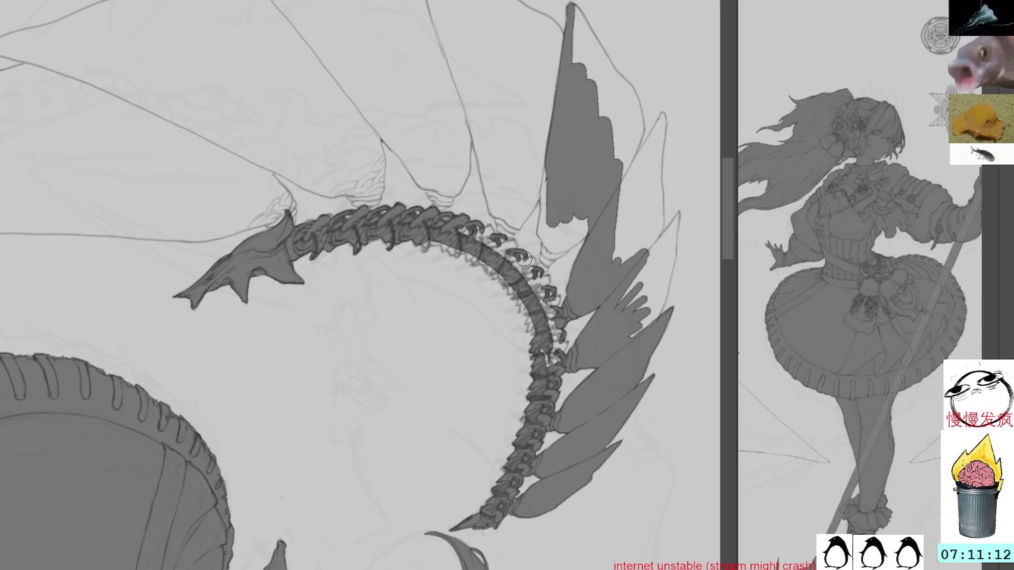
pyautogui.scroll(1, 552, 209)
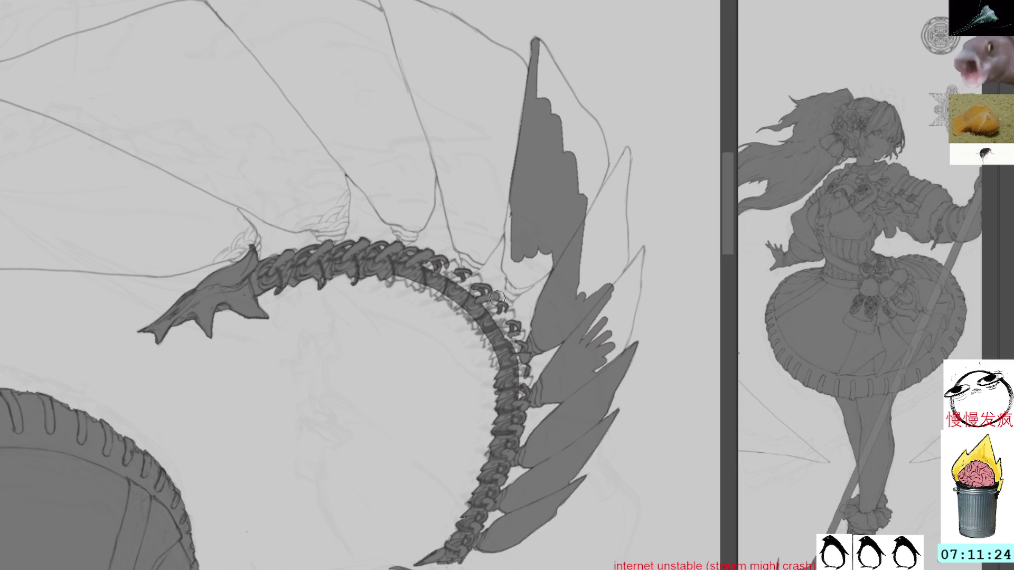
pyautogui.moveTo(519, 286); pyautogui.dragTo(489, 237)
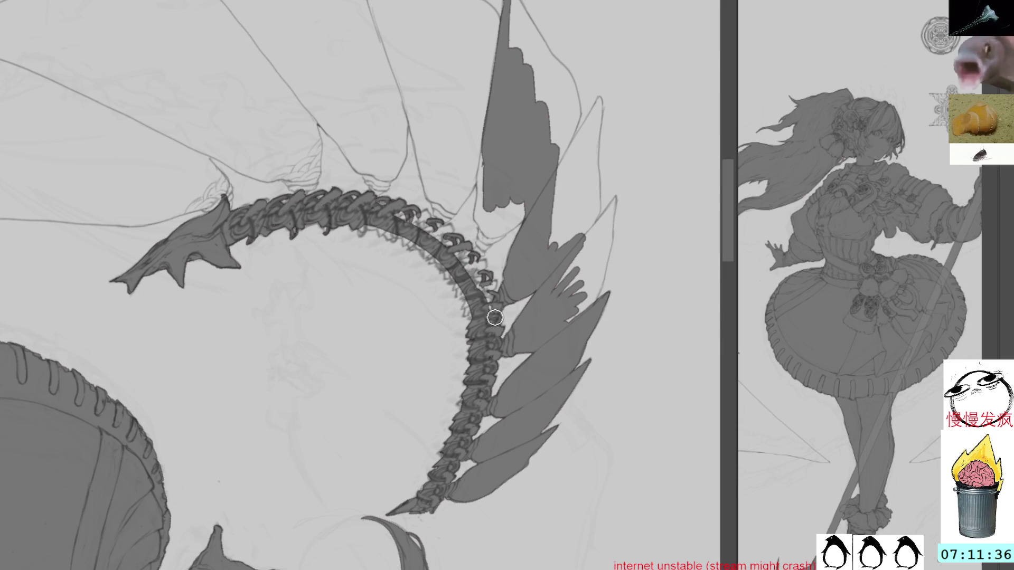
pyautogui.moveTo(494, 308); pyautogui.dragTo(496, 318)
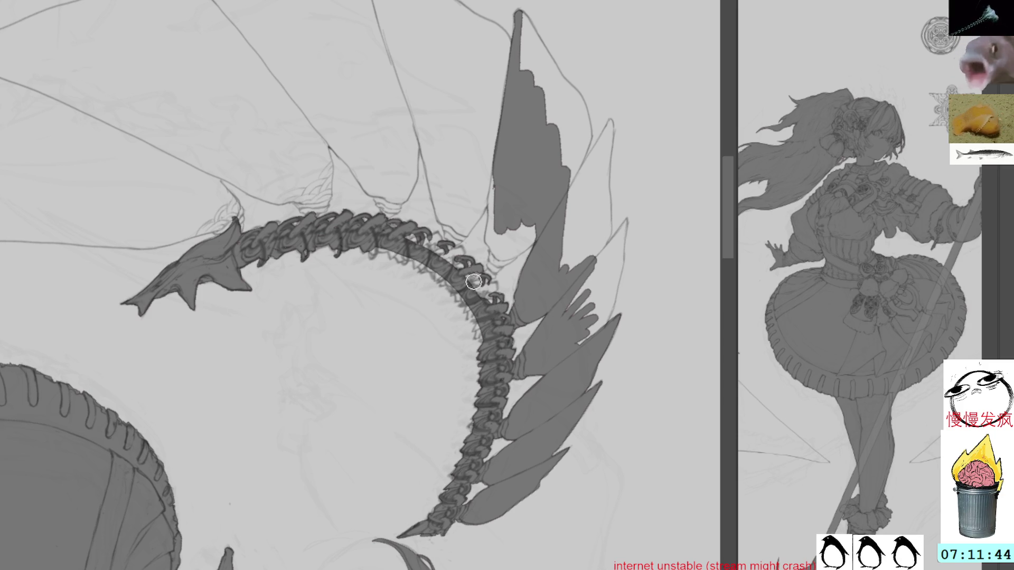
pyautogui.moveTo(486, 279); pyautogui.dragTo(489, 309)
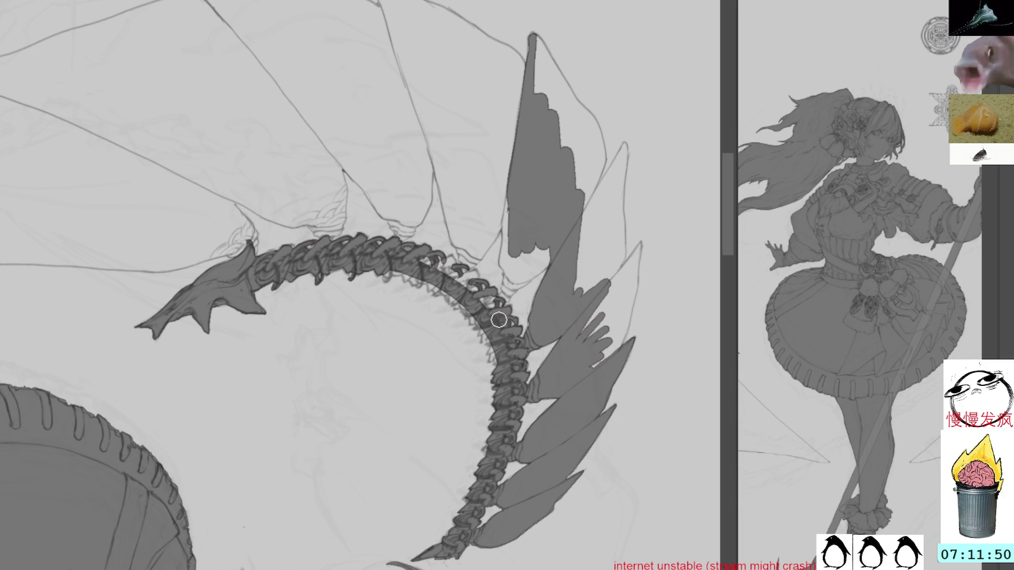
pyautogui.moveTo(485, 328); pyautogui.dragTo(489, 327)
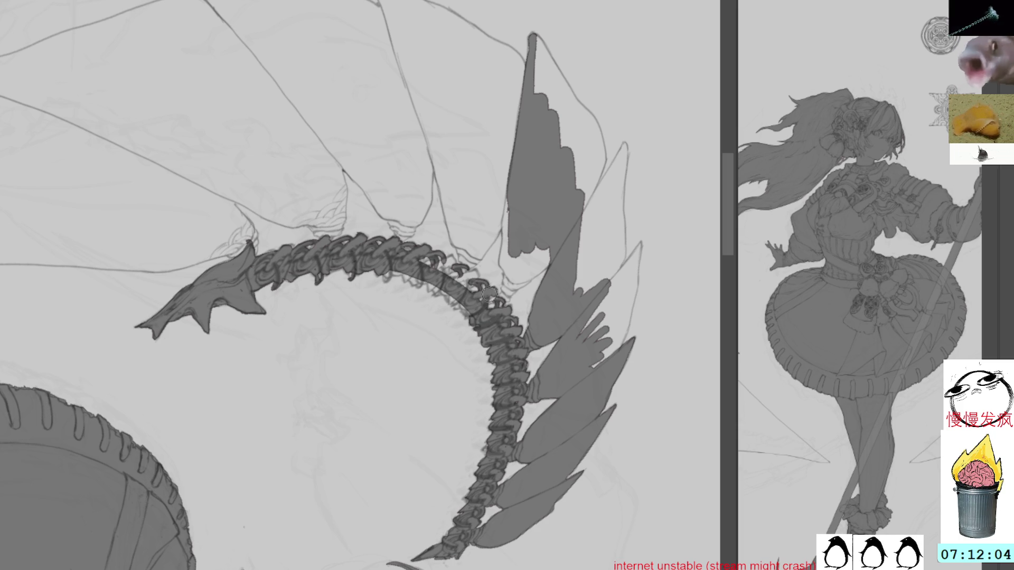
pyautogui.moveTo(468, 270); pyautogui.dragTo(489, 308)
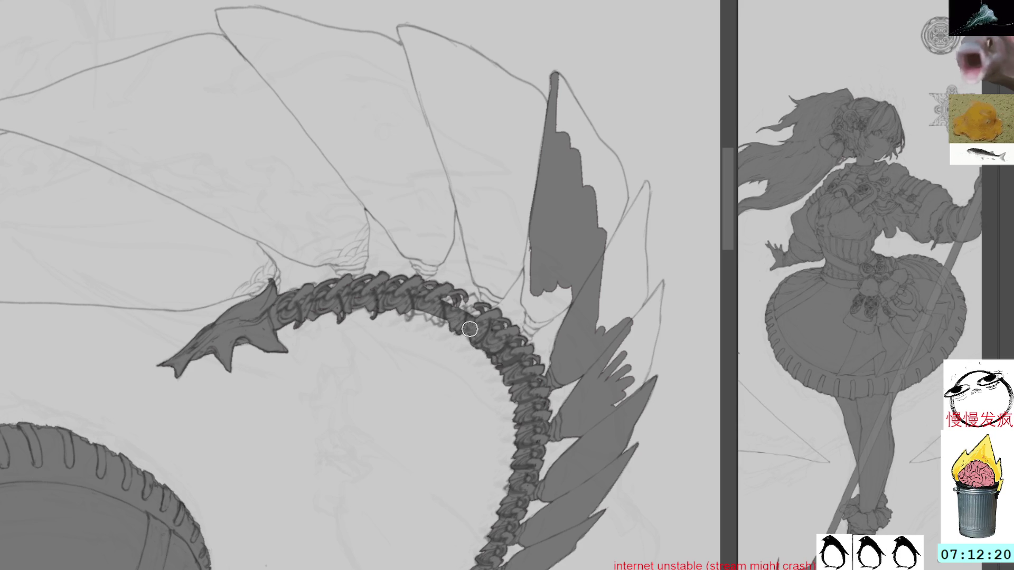
pyautogui.moveTo(444, 293); pyautogui.dragTo(488, 301)
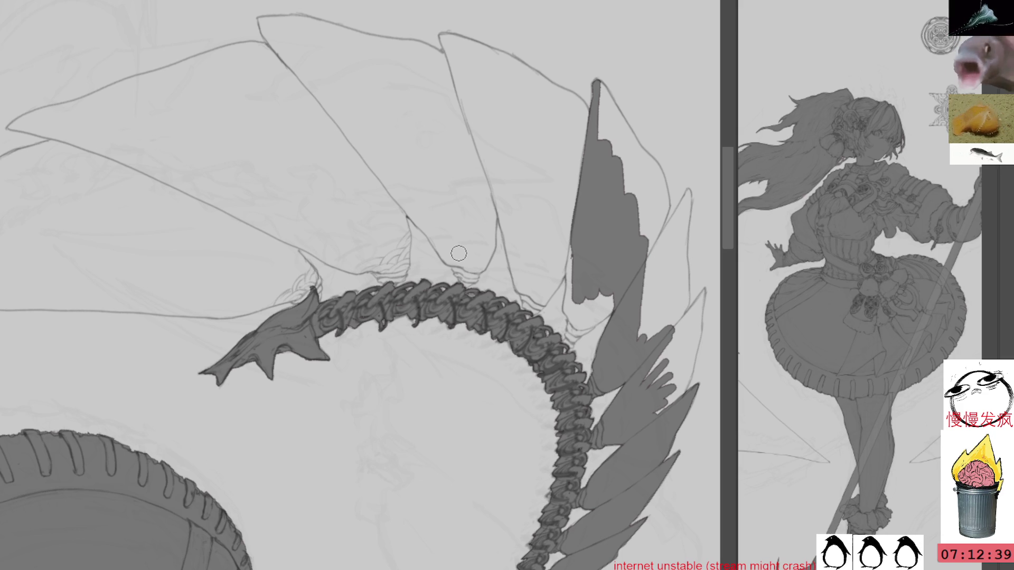
# Paint a long grey bar and a V-shaped grey stroke along a feather edge
pyautogui.moveTo(571, 8); pyautogui.dragTo(613, 32)
pyautogui.moveTo(523, 96); pyautogui.dragTo(511, 201)
pyautogui.moveTo(515, 113)
pyautogui.mouseDown()
pyautogui.moveTo(506, 227)
pyautogui.moveTo(515, 79)
pyautogui.moveTo(517, 127)
pyautogui.mouseUp()
pyautogui.moveTo(627, 95)
pyautogui.mouseDown()
pyautogui.moveTo(95, 272)
pyautogui.moveTo(254, 296)
pyautogui.moveTo(484, 244)
pyautogui.mouseUp()
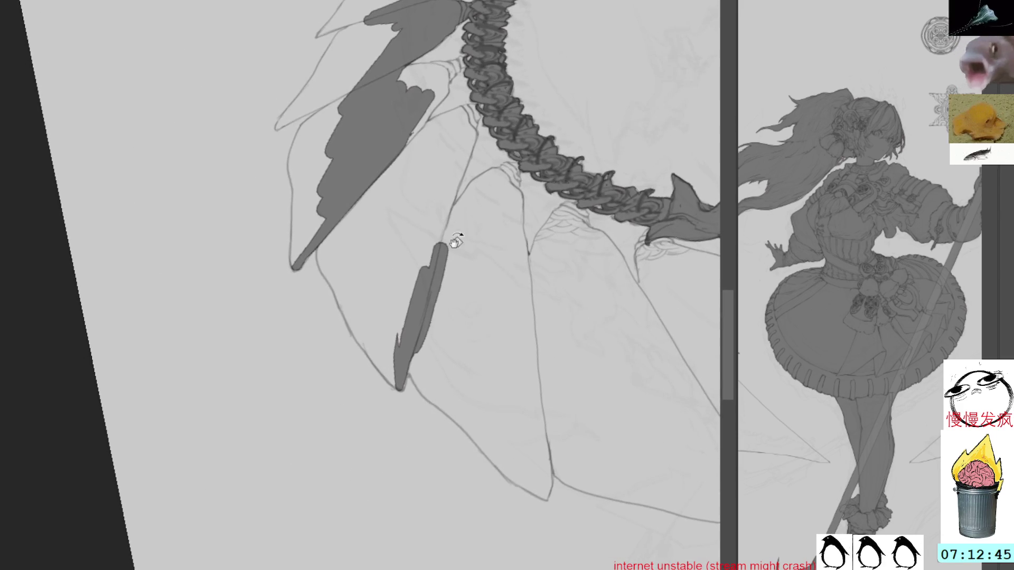
pyautogui.moveTo(317, 246)
pyautogui.mouseDown()
pyautogui.moveTo(352, 307)
pyautogui.moveTo(325, 280)
pyautogui.moveTo(393, 388)
pyautogui.mouseUp()
pyautogui.moveTo(369, 349)
pyautogui.mouseDown()
pyautogui.moveTo(396, 388)
pyautogui.moveTo(394, 381)
pyautogui.mouseUp()
# Lasso the next feather panel and fill it solid dark grey
pyautogui.press('l')
pyautogui.moveTo(439, 244)
pyautogui.mouseDown()
pyautogui.moveTo(477, 147)
pyautogui.moveTo(478, 126)
pyautogui.moveTo(455, 107)
pyautogui.moveTo(432, 120)
pyautogui.moveTo(451, 86)
pyautogui.mouseUp()
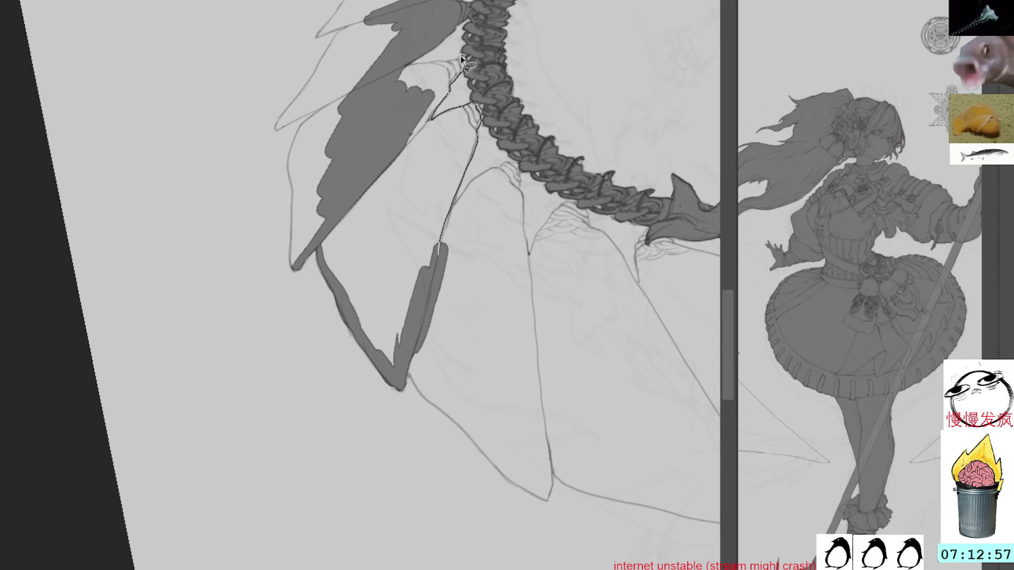
pyautogui.moveTo(390, 114)
pyautogui.mouseDown()
pyautogui.moveTo(323, 254)
pyautogui.moveTo(395, 268)
pyautogui.mouseUp()
pyautogui.hotkey('alt', 'BackSpace')
pyautogui.hotkey('alt', 'BackSpace')
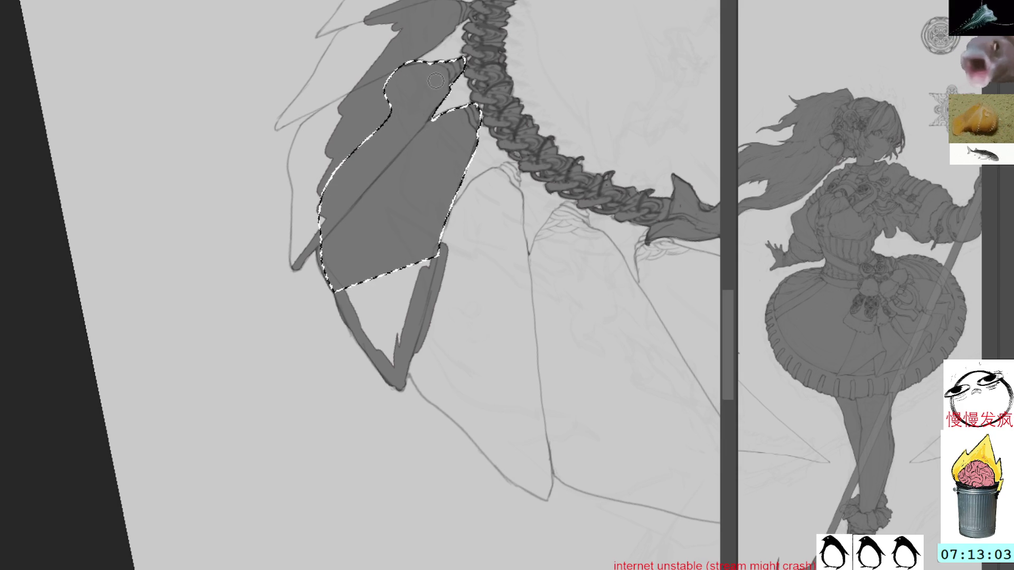
pyautogui.hotkey('ctrl', 'd')
# Fill the gap below the feather grey and erase stray paint on its lower-left edge
pyautogui.moveTo(349, 291)
pyautogui.mouseDown()
pyautogui.moveTo(394, 359)
pyautogui.moveTo(399, 295)
pyautogui.moveTo(391, 324)
pyautogui.moveTo(427, 263)
pyautogui.moveTo(422, 273)
pyautogui.mouseUp()
pyautogui.moveTo(337, 305); pyautogui.dragTo(349, 333)
pyautogui.moveTo(530, 281)
pyautogui.mouseDown()
pyautogui.moveTo(487, 245)
pyautogui.moveTo(454, 234)
pyautogui.mouseUp()
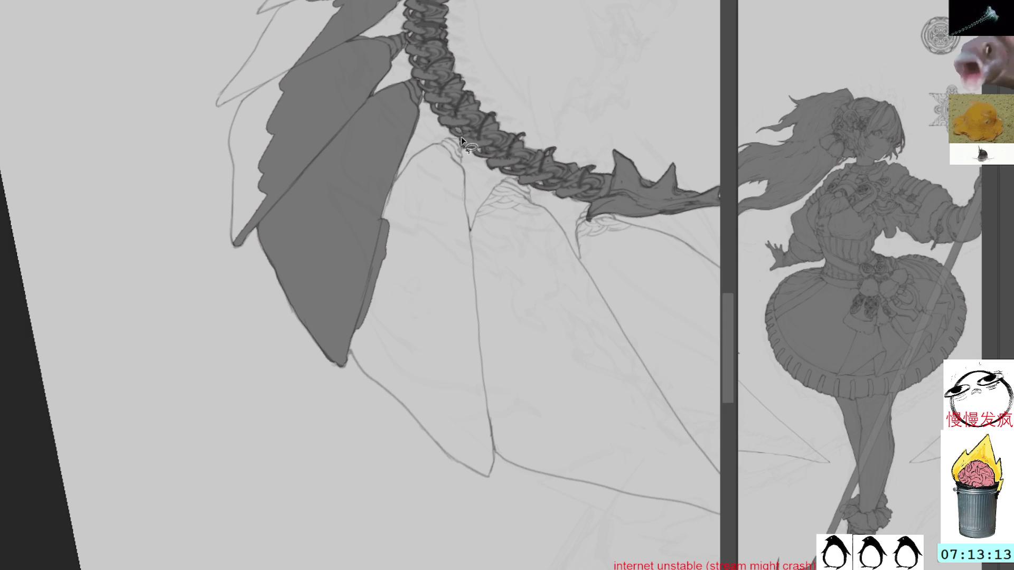
pyautogui.moveTo(460, 139)
pyautogui.mouseDown()
pyautogui.moveTo(433, 142)
pyautogui.moveTo(410, 160)
pyautogui.moveTo(368, 244)
pyautogui.mouseUp()
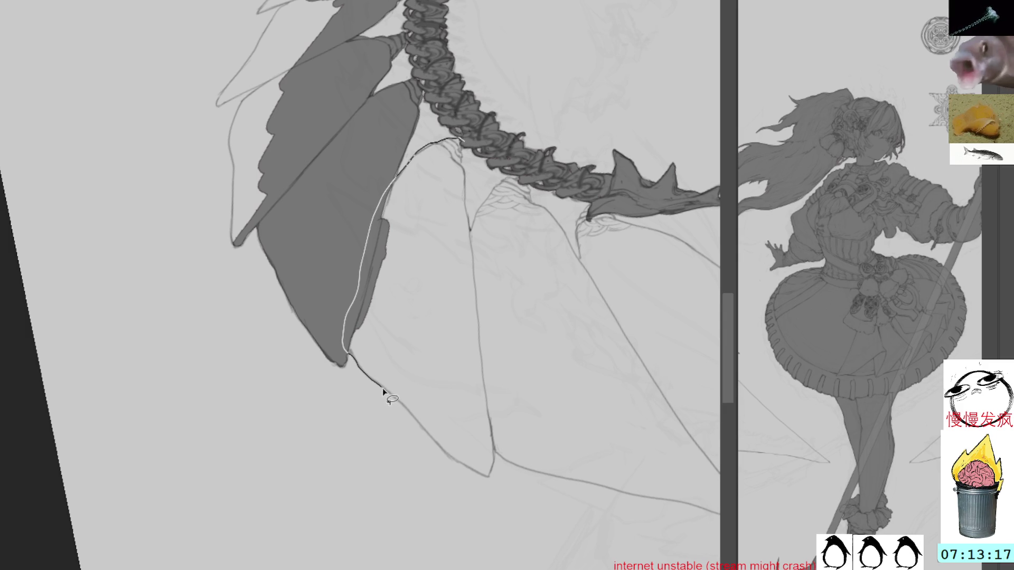
# Finish tracing one feather along its sketch line and fill it with dark grey
pyautogui.moveTo(497, 447); pyautogui.dragTo(460, 139)
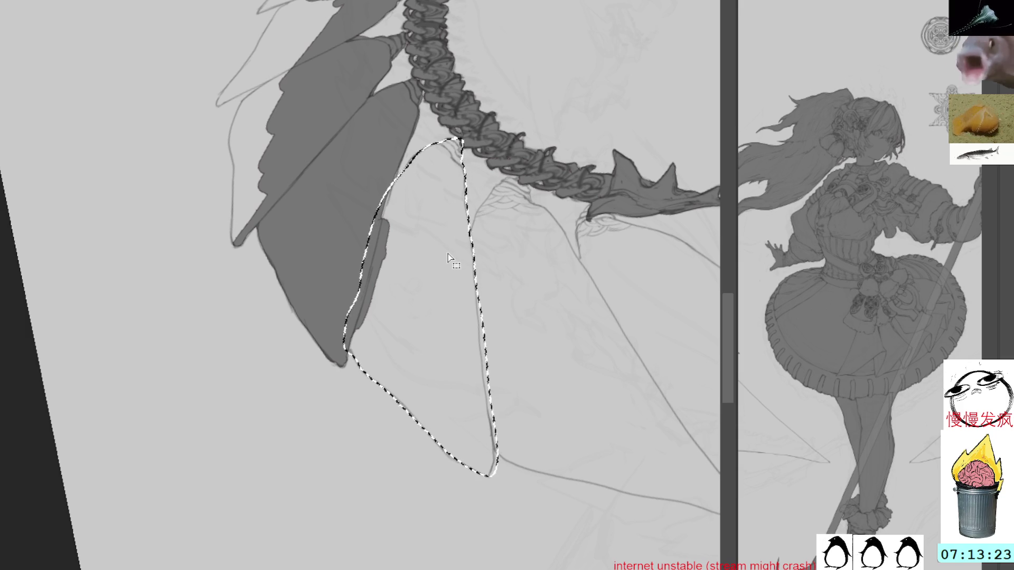
pyautogui.hotkey('alt', 'BackSpace')
pyautogui.press('r')
pyautogui.moveTo(581, 174)
pyautogui.mouseDown()
pyautogui.moveTo(583, 120)
pyautogui.moveTo(575, 221)
pyautogui.moveTo(543, 116)
pyautogui.mouseUp()
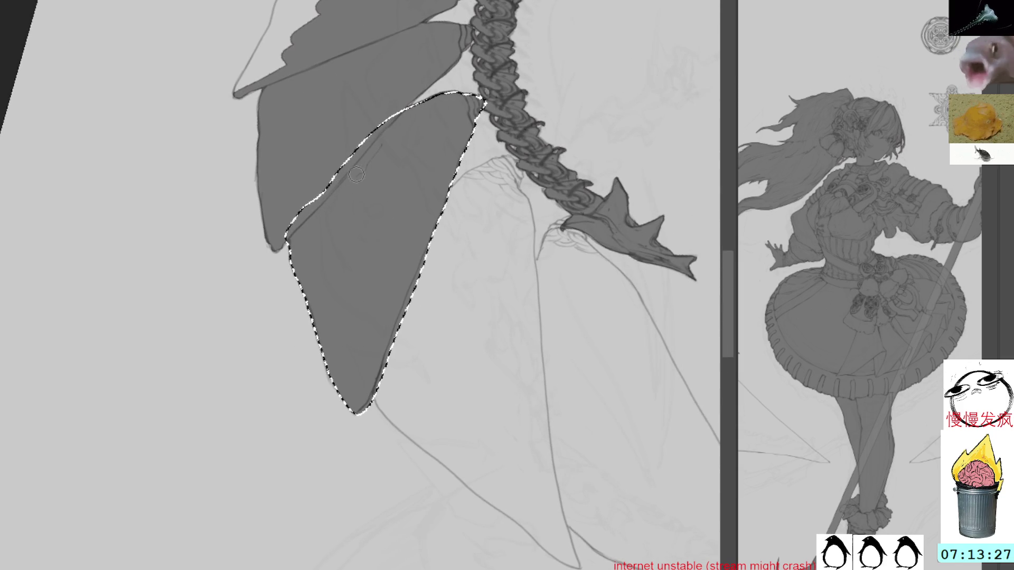
pyautogui.hotkey('ctrl', 'd')
# Fill the next lower feather up to the chain with grey, then pan to the lowest feather tip
pyautogui.moveTo(569, 163)
pyautogui.mouseDown()
pyautogui.moveTo(498, 109)
pyautogui.moveTo(423, 100)
pyautogui.moveTo(338, 182)
pyautogui.moveTo(296, 323)
pyautogui.mouseUp()
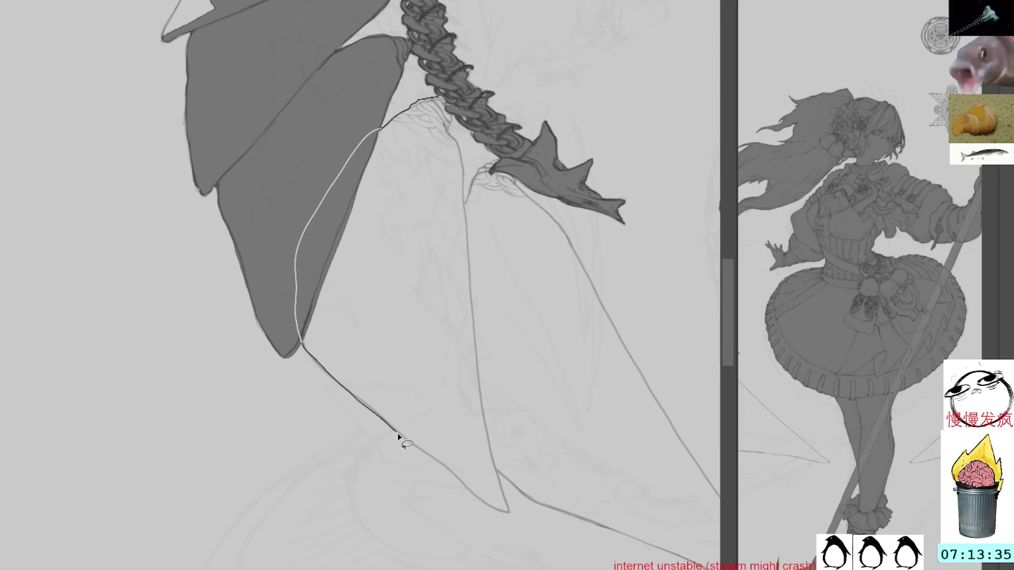
pyautogui.moveTo(506, 509)
pyautogui.mouseDown()
pyautogui.moveTo(463, 264)
pyautogui.moveTo(459, 135)
pyautogui.moveTo(446, 101)
pyautogui.mouseUp()
pyautogui.press('g')
pyautogui.click(442, 242)
pyautogui.hotkey('ctrl', 'd')
pyautogui.press('l')
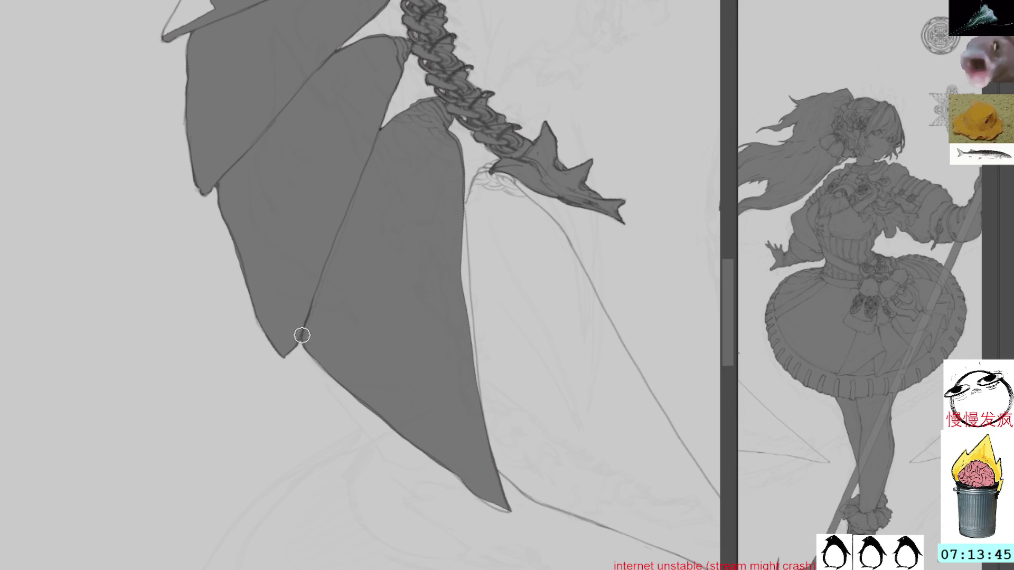
pyautogui.moveTo(284, 244); pyautogui.dragTo(341, 294)
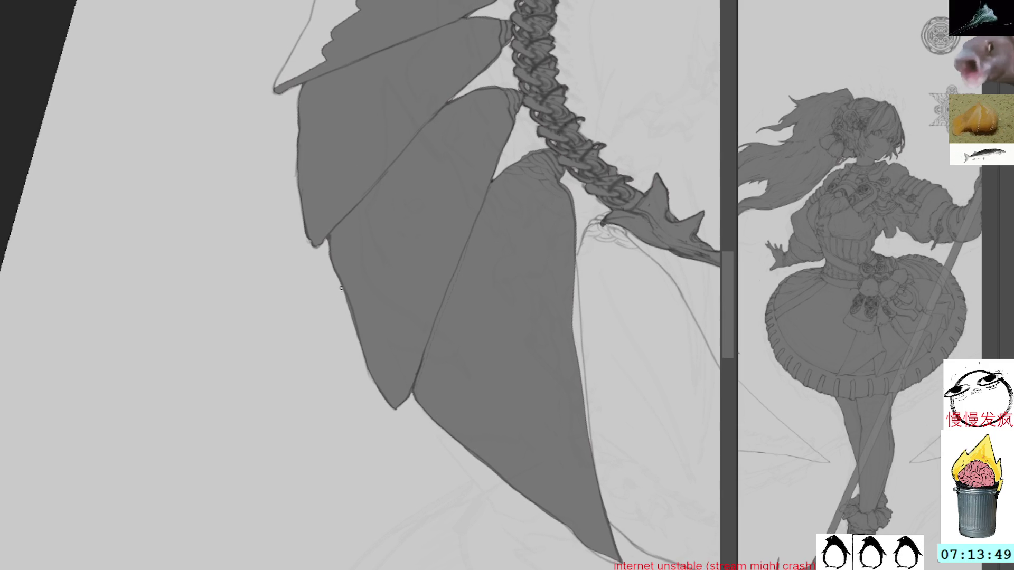
pyautogui.moveTo(489, 290)
pyautogui.mouseDown()
pyautogui.moveTo(392, 252)
pyautogui.moveTo(350, 211)
pyautogui.mouseUp()
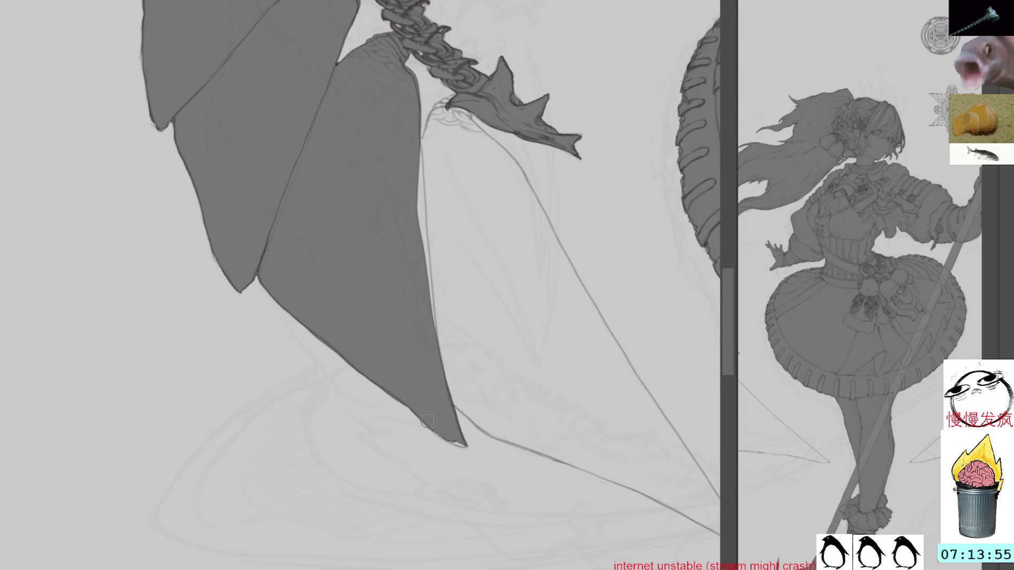
# Trim the feather tip's left edge and fill the feather's missing area with dark grey
pyautogui.moveTo(441, 417)
pyautogui.mouseDown()
pyautogui.moveTo(498, 328)
pyautogui.moveTo(480, 233)
pyautogui.moveTo(357, 254)
pyautogui.mouseUp()
pyautogui.moveTo(368, 328); pyautogui.dragTo(367, 320)
pyautogui.moveTo(415, 245)
pyautogui.mouseDown()
pyautogui.moveTo(448, 277)
pyautogui.moveTo(442, 154)
pyautogui.mouseUp()
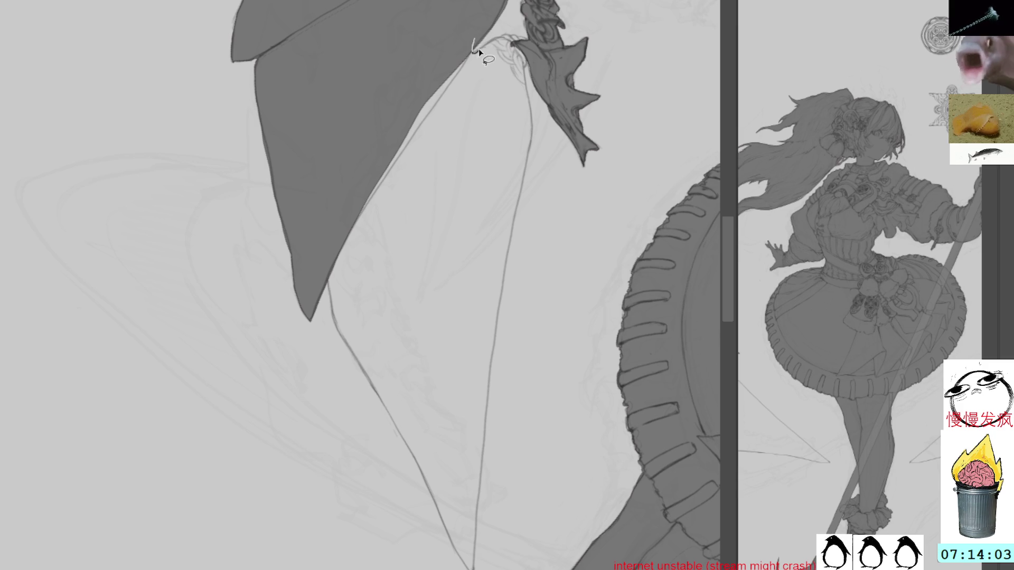
pyautogui.moveTo(499, 36)
pyautogui.mouseDown()
pyautogui.moveTo(529, 42)
pyautogui.moveTo(525, 67)
pyautogui.mouseUp()
pyautogui.moveTo(518, 217)
pyautogui.mouseDown()
pyautogui.moveTo(497, 309)
pyautogui.moveTo(368, 339)
pyautogui.moveTo(326, 279)
pyautogui.mouseUp()
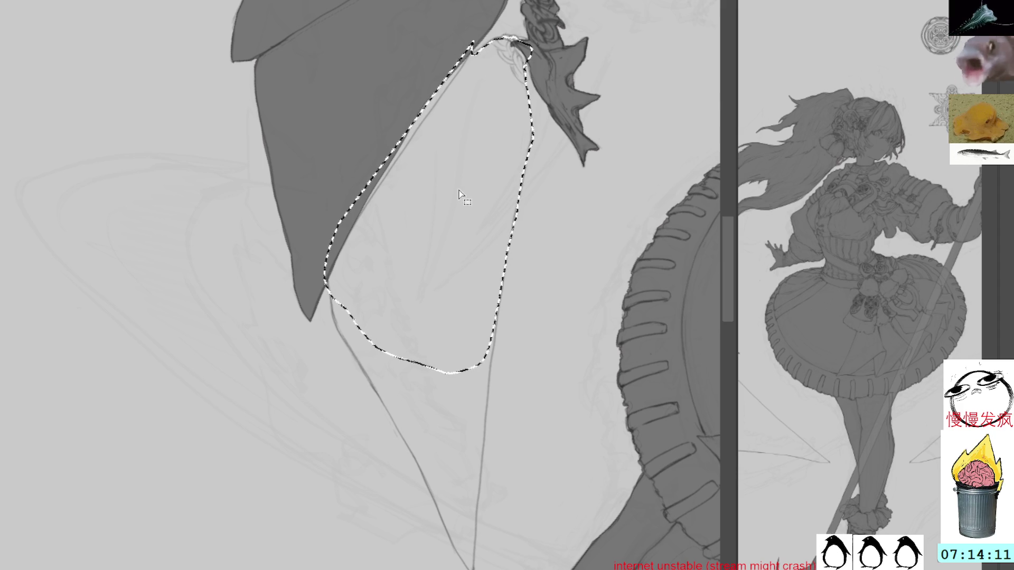
pyautogui.hotkey('alt', 'BackSpace')
pyautogui.hotkey('ctrl', 'd')
# Outline the feather's pointed extension along its sketch line and fill it with grey
pyautogui.moveTo(534, 231); pyautogui.dragTo(485, 381)
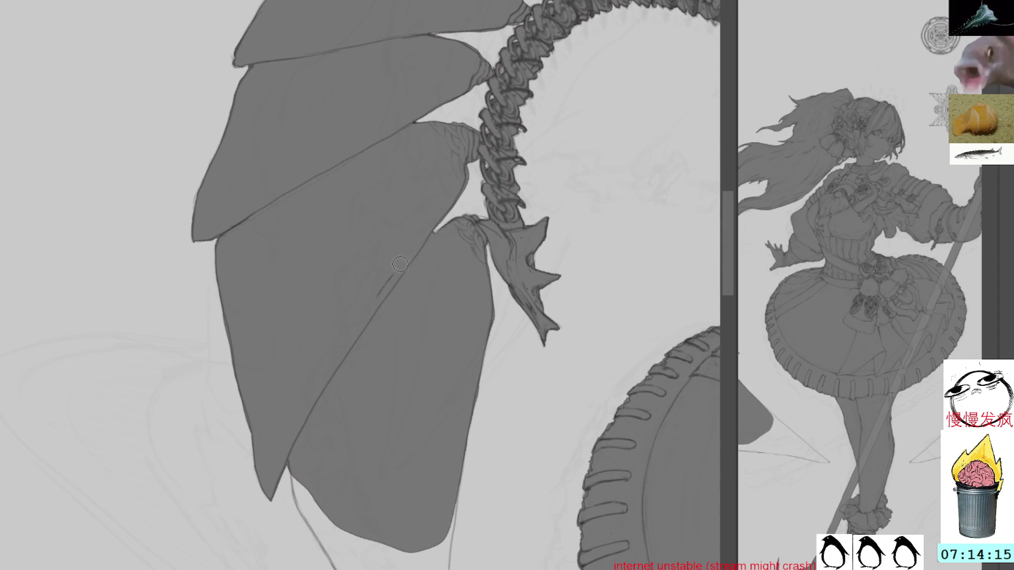
pyautogui.scroll(-3, 384, 307)
pyautogui.scroll(3, 385, 307)
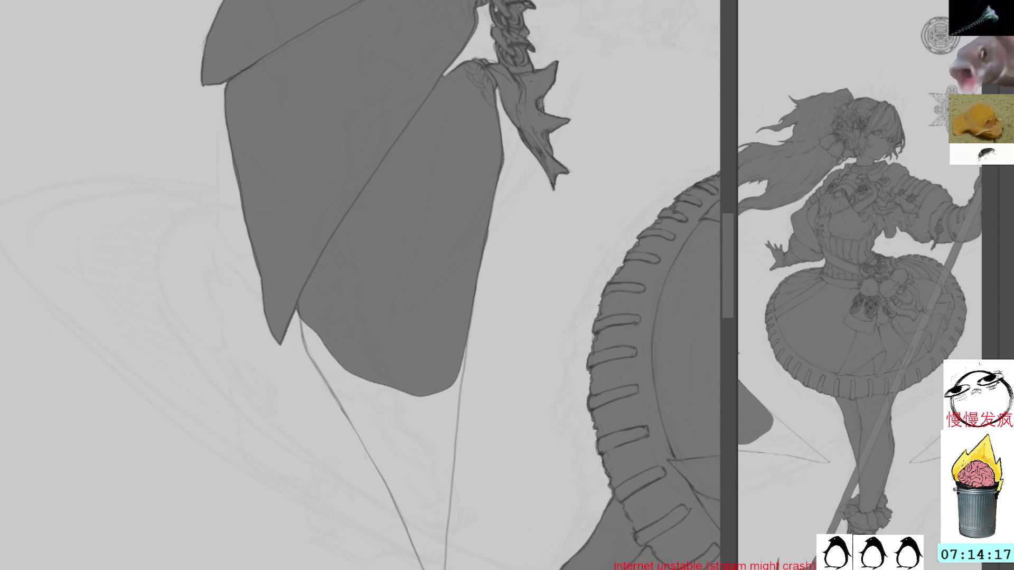
pyautogui.moveTo(484, 270); pyautogui.dragTo(472, 188)
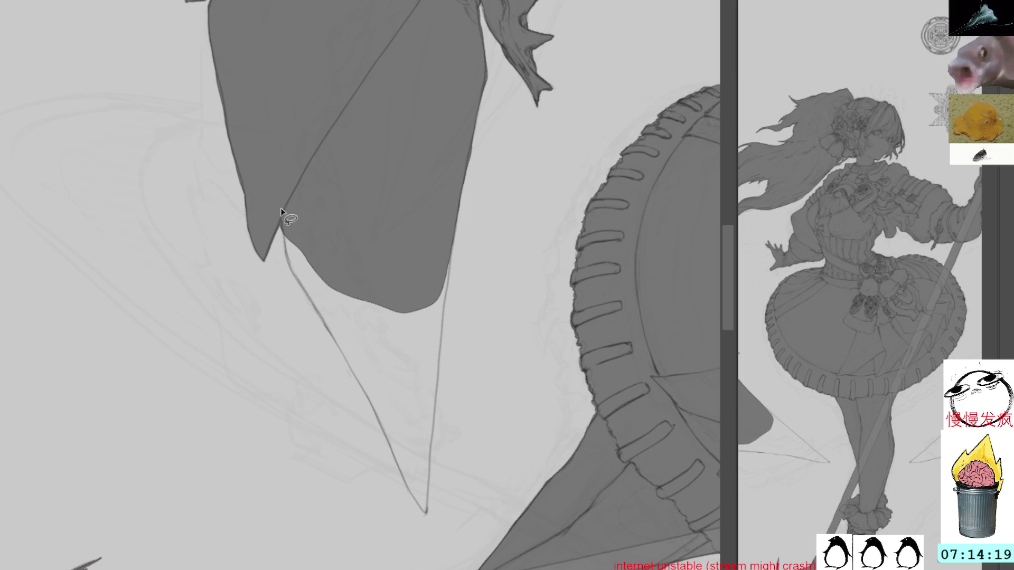
pyautogui.moveTo(305, 296); pyautogui.dragTo(379, 421)
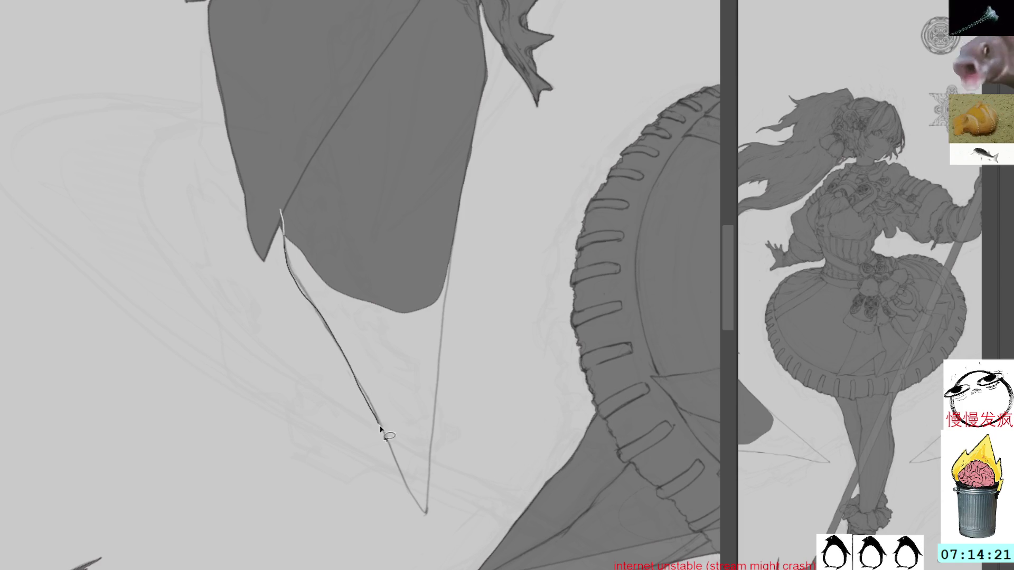
pyautogui.moveTo(430, 493); pyautogui.dragTo(456, 217)
pyautogui.click(423, 335)
pyautogui.hotkey('ctrl', 'd')
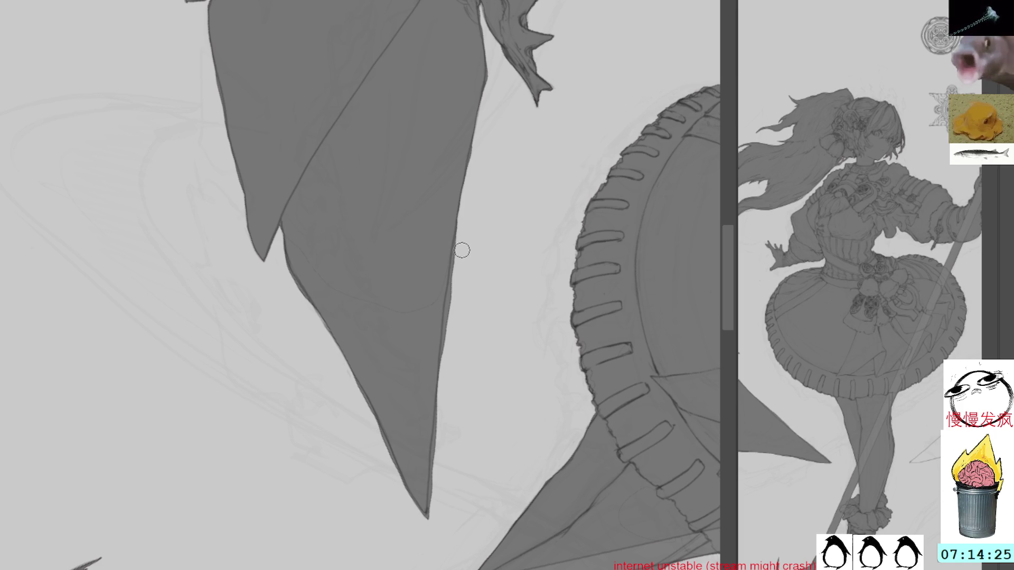
# Refine the extended feather's right edge with lighter brush strokes
pyautogui.moveTo(455, 258); pyautogui.dragTo(440, 363)
pyautogui.moveTo(457, 230); pyautogui.dragTo(447, 287)
pyautogui.moveTo(455, 251); pyautogui.dragTo(445, 306)
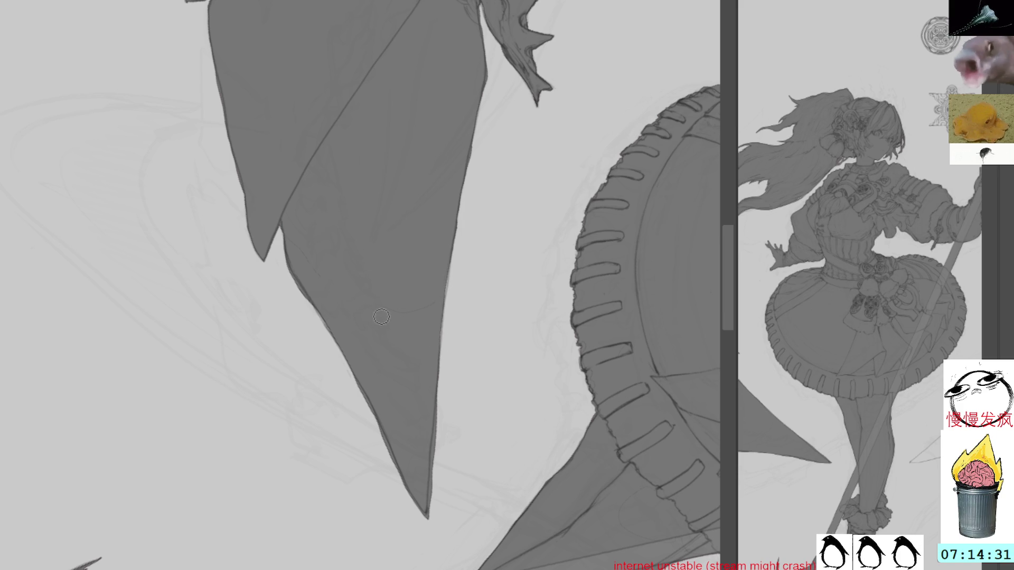
pyautogui.moveTo(601, 11); pyautogui.dragTo(450, 365)
pyautogui.moveTo(539, 64)
pyautogui.mouseDown()
pyautogui.moveTo(613, 222)
pyautogui.moveTo(487, 197)
pyautogui.mouseUp()
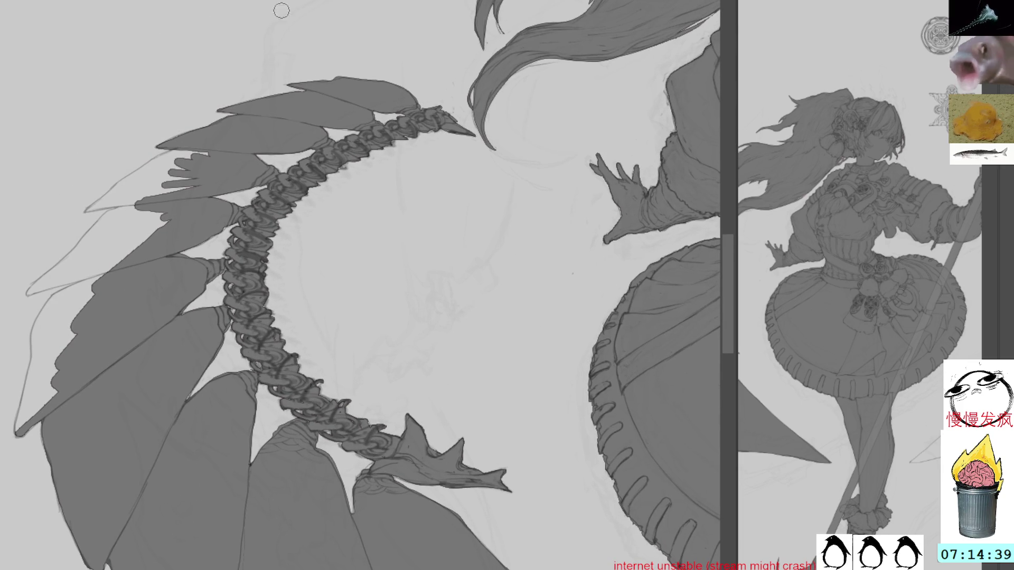
pyautogui.moveTo(395, 152)
pyautogui.mouseDown()
pyautogui.moveTo(404, 161)
pyautogui.moveTo(317, 227)
pyautogui.moveTo(342, 229)
pyautogui.mouseUp()
pyautogui.moveTo(313, 271); pyautogui.dragTo(347, 261)
pyautogui.moveTo(330, 308); pyautogui.dragTo(371, 290)
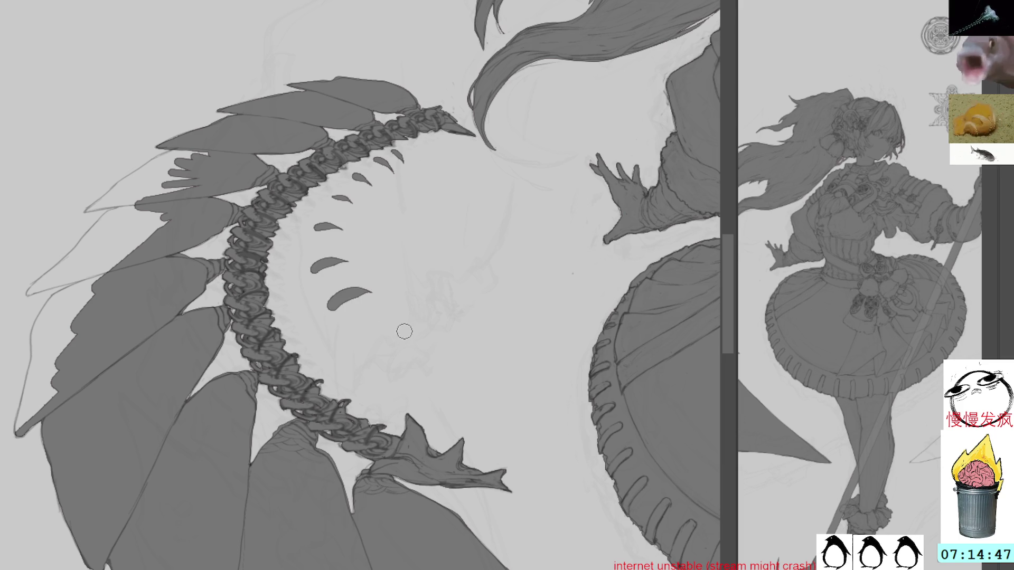
pyautogui.hotkey('ctrl', 'z')
pyautogui.hotkey('ctrl', 'z')
pyautogui.hotkey('ctrl', 'z')
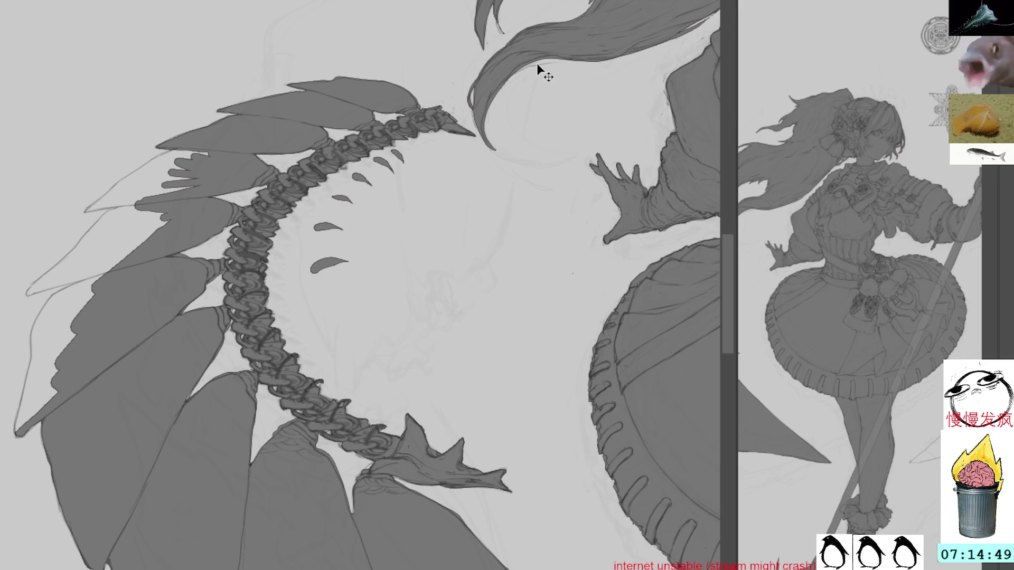
pyautogui.press('l')
pyautogui.press('b')
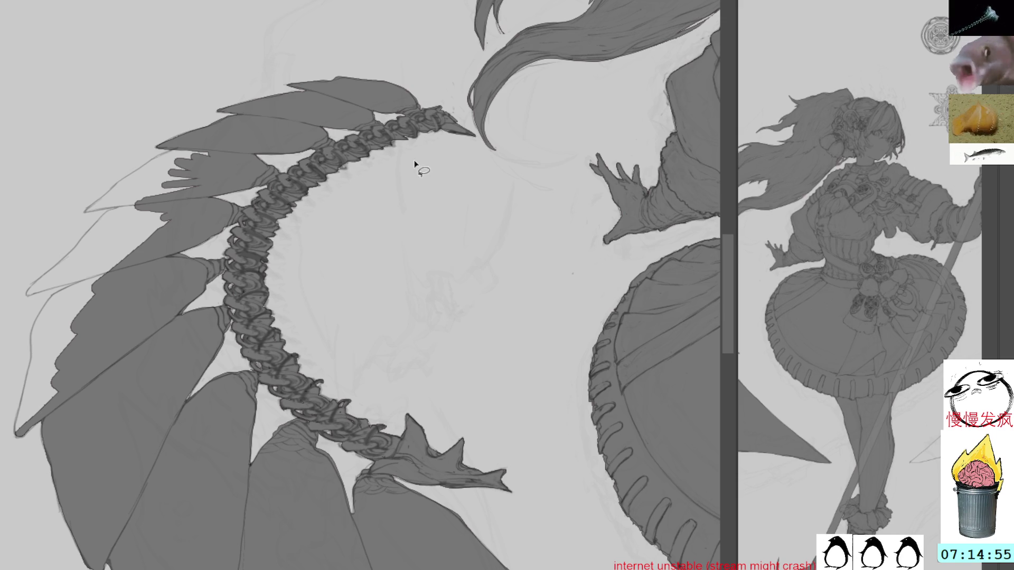
pyautogui.press('b')
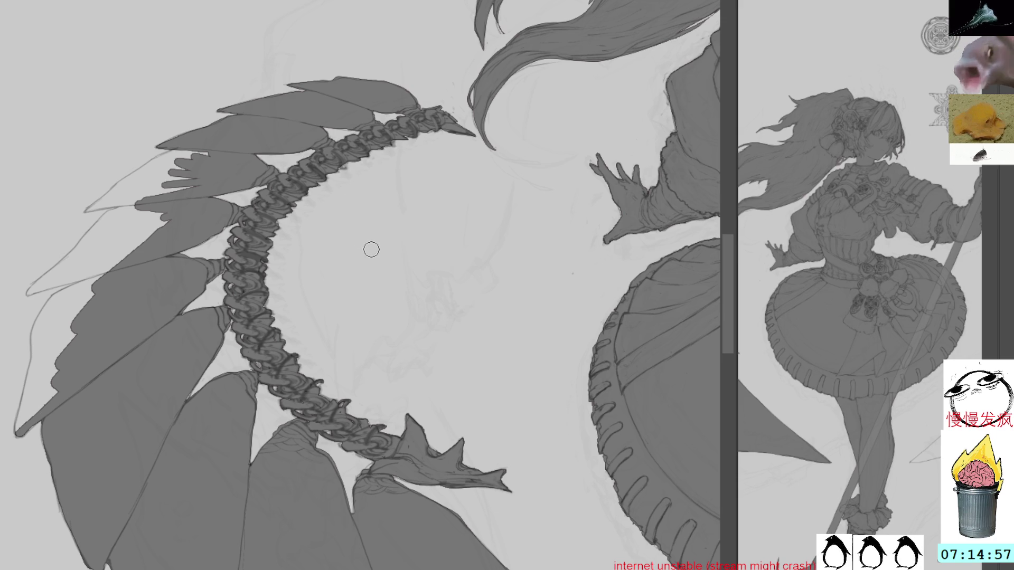
pyautogui.press('l')
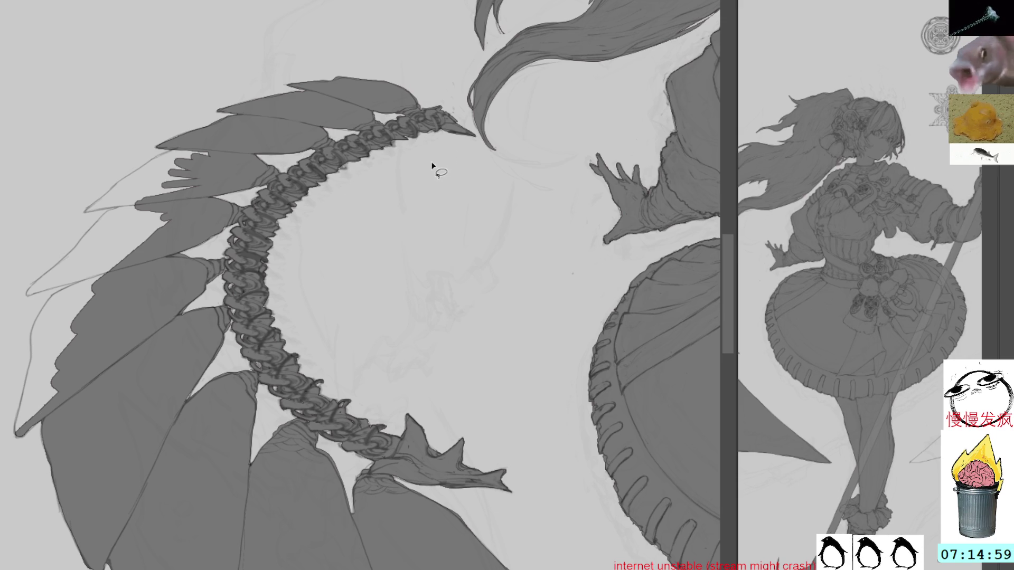
pyautogui.moveTo(392, 193)
pyautogui.mouseDown()
pyautogui.moveTo(486, 236)
pyautogui.moveTo(453, 193)
pyautogui.moveTo(393, 194)
pyautogui.mouseUp()
pyautogui.moveTo(487, 182)
pyautogui.mouseDown()
pyautogui.moveTo(442, 324)
pyautogui.moveTo(421, 344)
pyautogui.moveTo(476, 302)
pyautogui.mouseUp()
pyautogui.hotkey('ctrl', 'z')
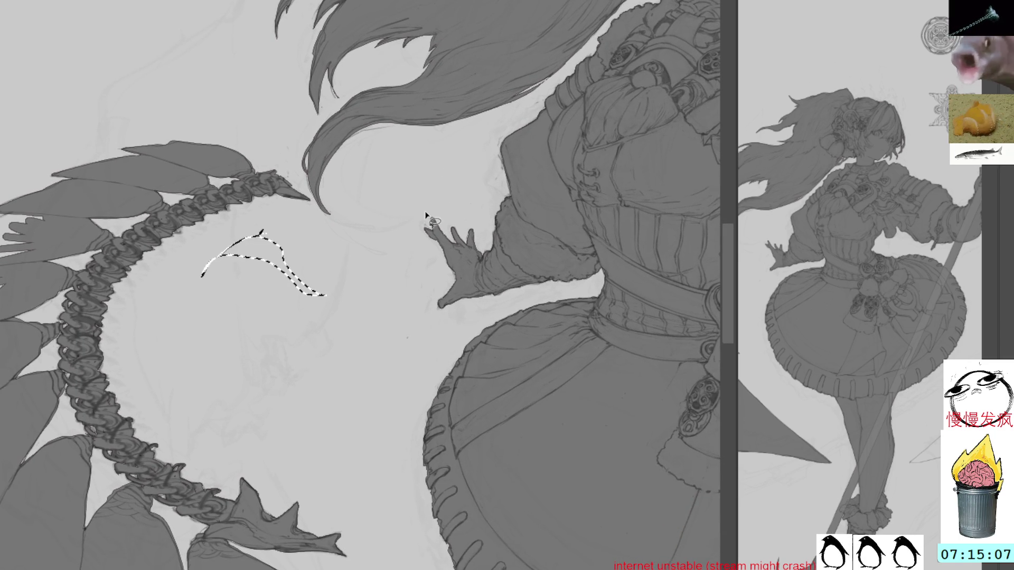
pyautogui.hotkey('ctrl', 'd')
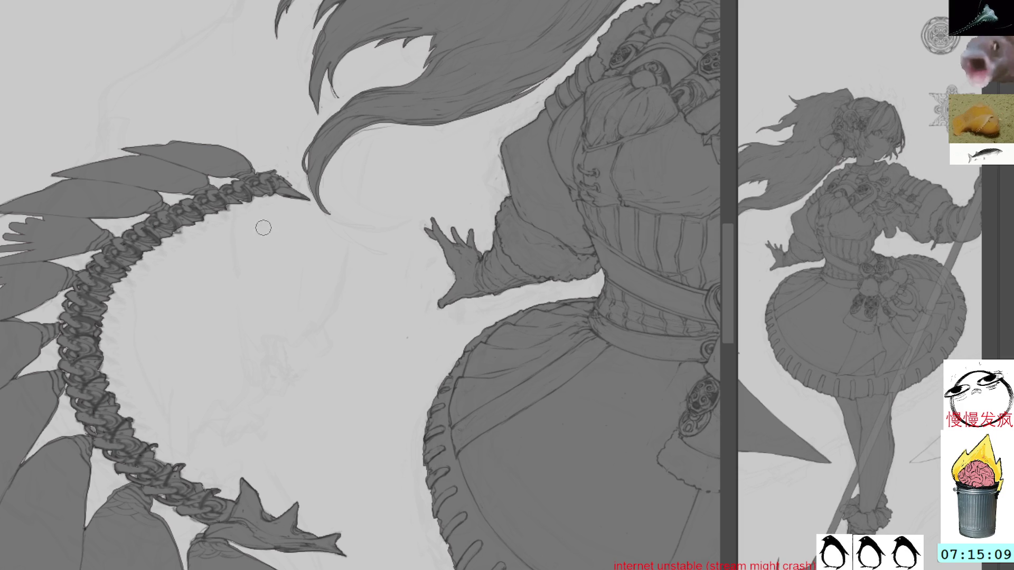
pyautogui.moveTo(128, 320); pyautogui.dragTo(294, 391)
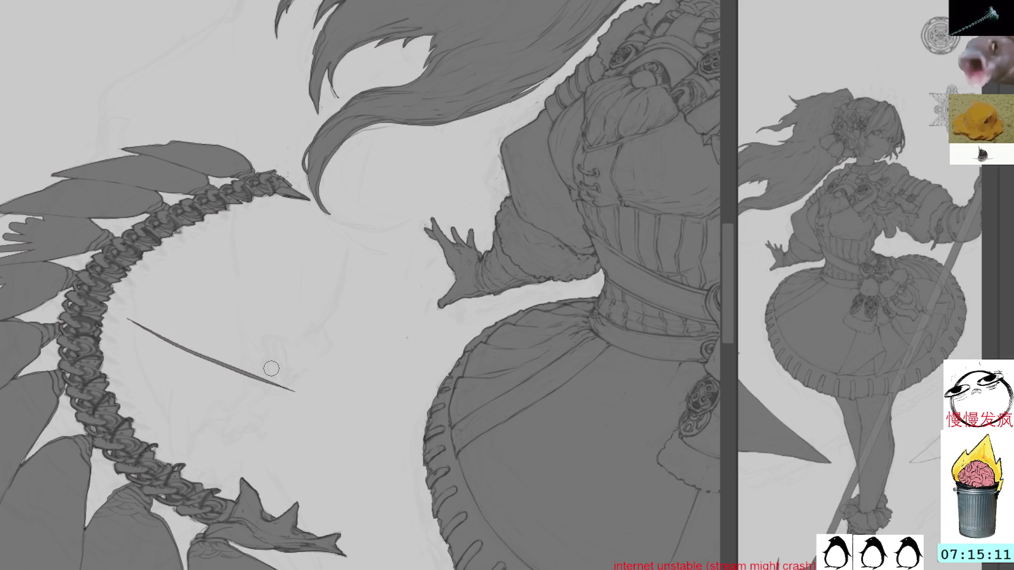
pyautogui.moveTo(150, 280); pyautogui.dragTo(322, 387)
pyautogui.moveTo(203, 265); pyautogui.dragTo(325, 362)
pyautogui.moveTo(241, 263); pyautogui.dragTo(327, 338)
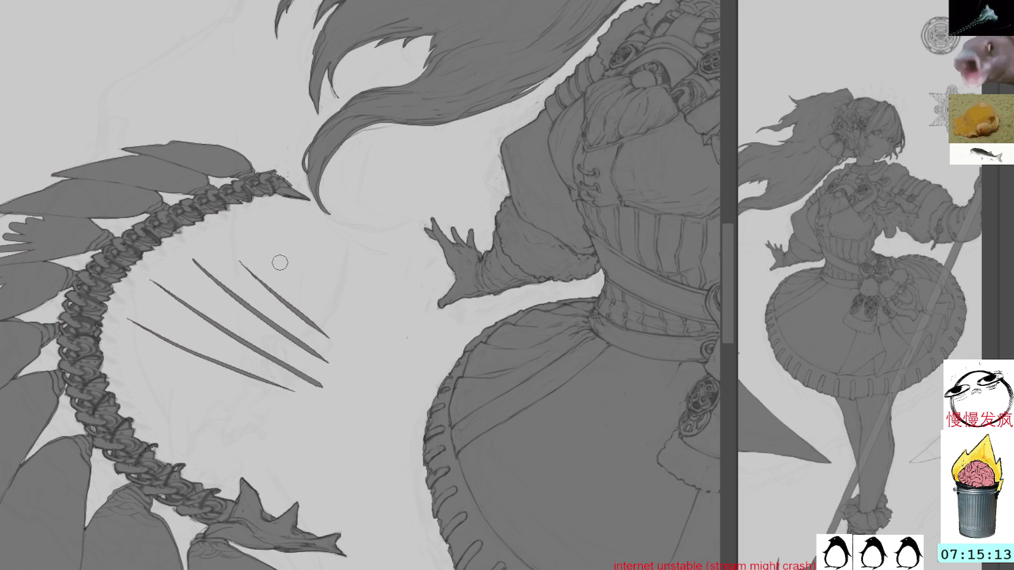
pyautogui.hotkey('ctrl', 'z')
pyautogui.hotkey('ctrl', 'z')
pyautogui.hotkey('ctrl', 'z')
pyautogui.hotkey('ctrl', 'z')
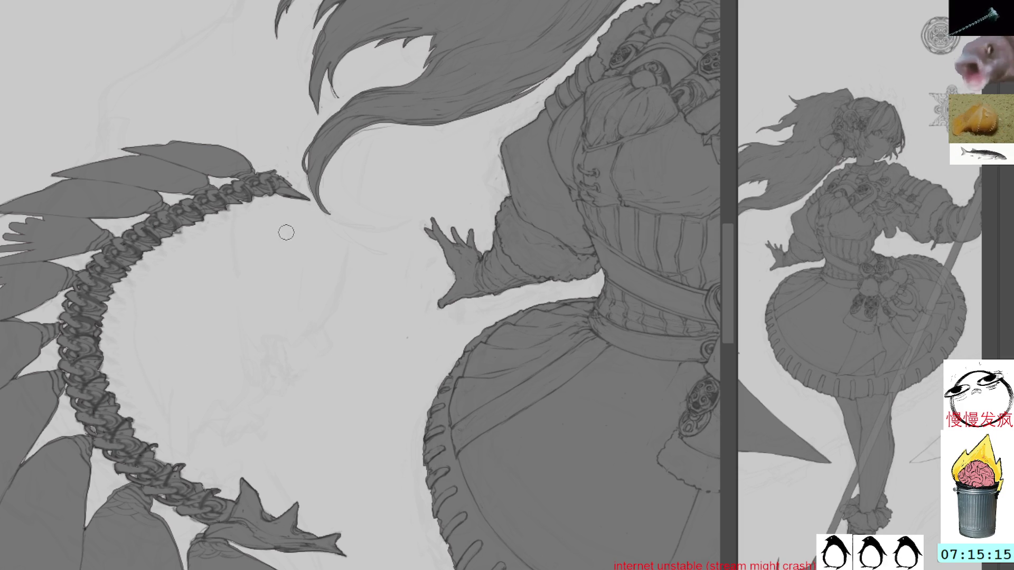
pyautogui.moveTo(199, 344); pyautogui.dragTo(427, 348)
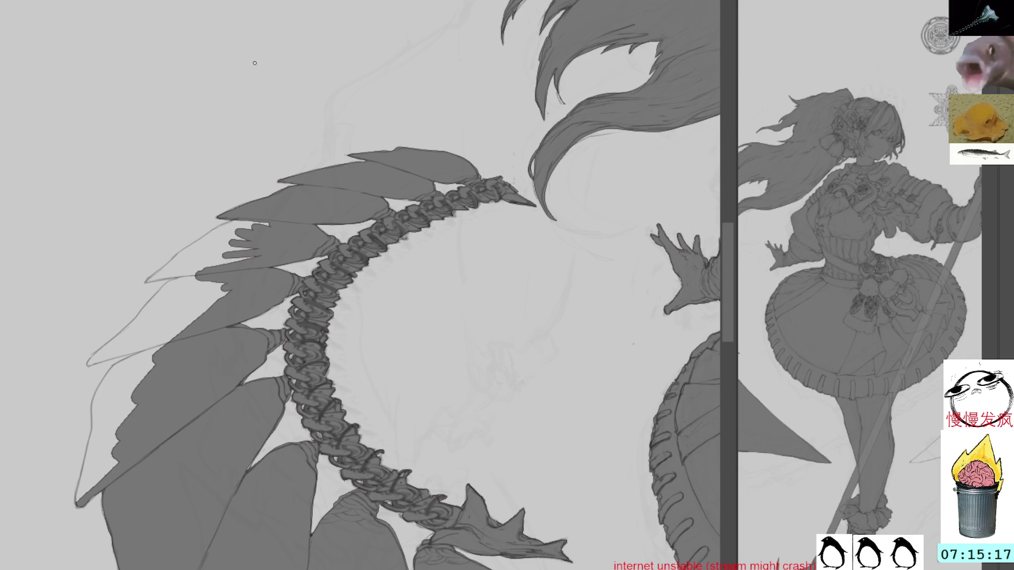
pyautogui.moveTo(355, 41); pyautogui.dragTo(186, 127)
# Add a small dark mark on the hand and extend the dark feather tip down its sketch line
pyautogui.moveTo(258, 363)
pyautogui.mouseDown()
pyautogui.moveTo(258, 309)
pyautogui.moveTo(232, 370)
pyautogui.moveTo(234, 301)
pyautogui.moveTo(217, 370)
pyautogui.moveTo(219, 322)
pyautogui.moveTo(232, 310)
pyautogui.mouseUp()
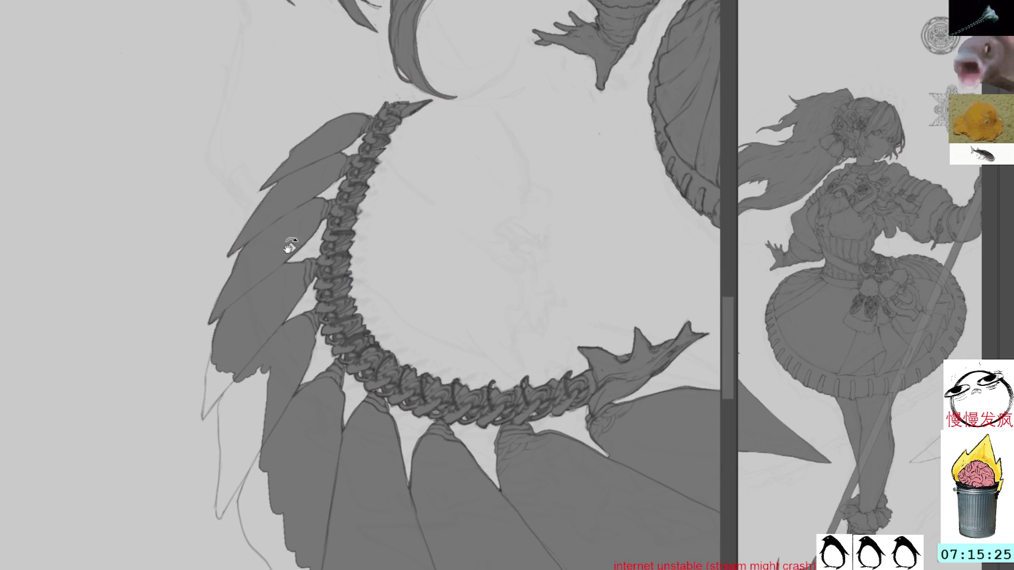
pyautogui.press('^')
pyautogui.press('^')
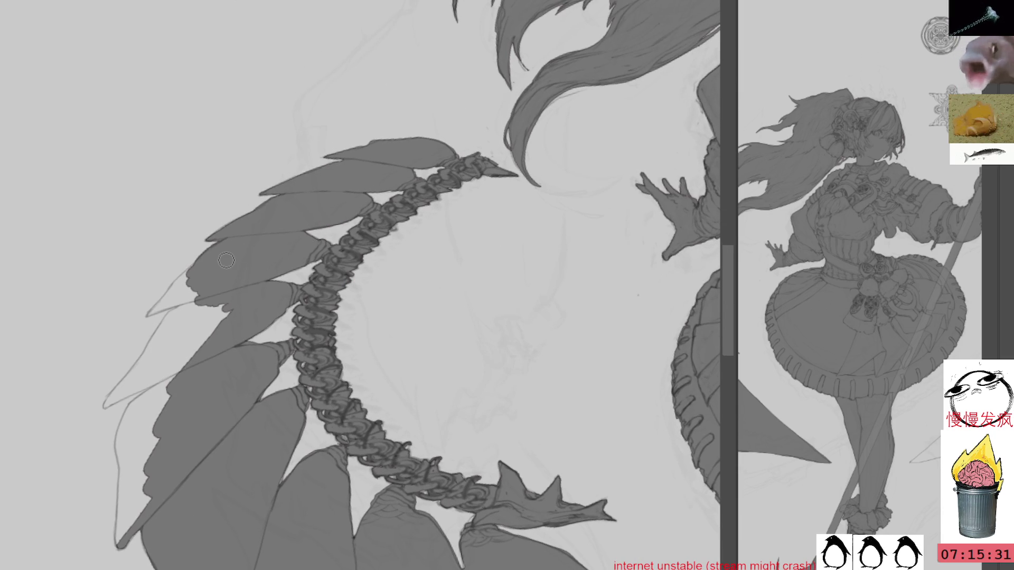
pyautogui.moveTo(303, 248); pyautogui.dragTo(387, 169)
pyautogui.moveTo(566, 217); pyautogui.dragTo(292, 79)
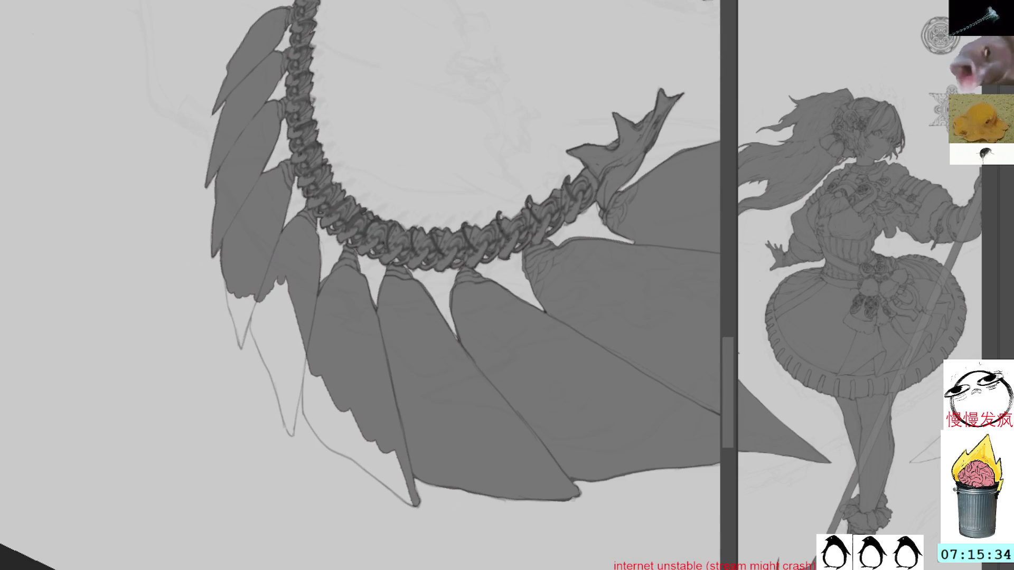
pyautogui.moveTo(230, 281)
pyautogui.mouseDown()
pyautogui.moveTo(236, 345)
pyautogui.moveTo(249, 286)
pyautogui.moveTo(242, 338)
pyautogui.moveTo(228, 312)
pyautogui.moveTo(238, 326)
pyautogui.mouseUp()
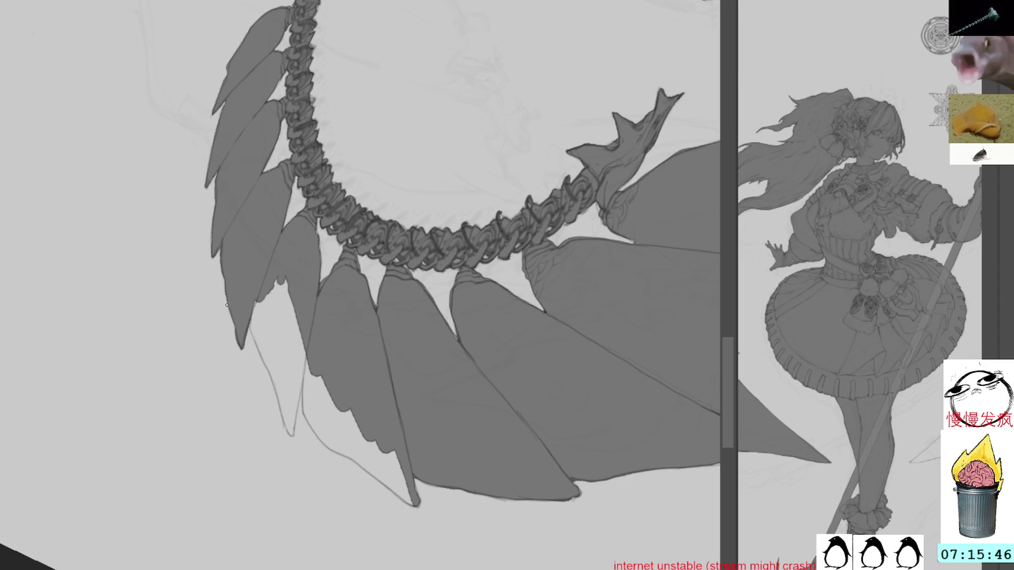
# Paint a new narrow wedge feather below the left feathers and fill it solid grey
pyautogui.moveTo(264, 282)
pyautogui.mouseDown()
pyautogui.moveTo(253, 307)
pyautogui.moveTo(280, 394)
pyautogui.mouseUp()
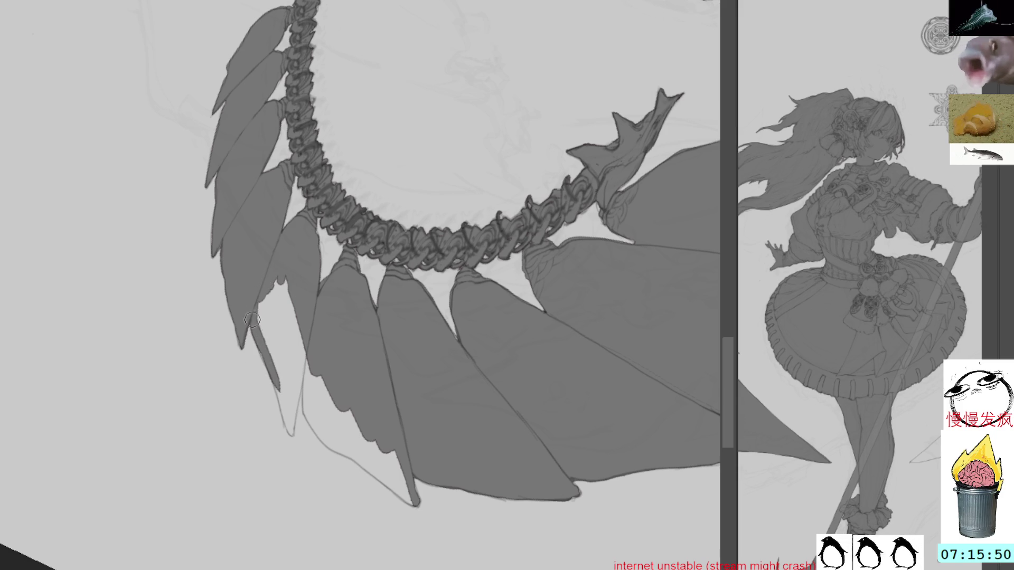
pyautogui.moveTo(255, 327)
pyautogui.mouseDown()
pyautogui.moveTo(292, 437)
pyautogui.moveTo(305, 352)
pyautogui.mouseUp()
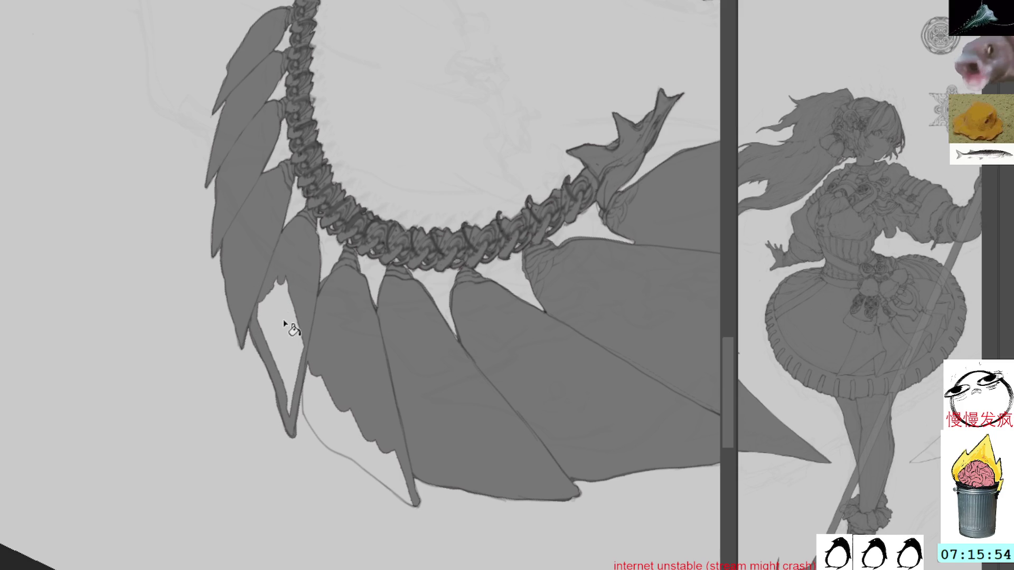
pyautogui.click(276, 300)
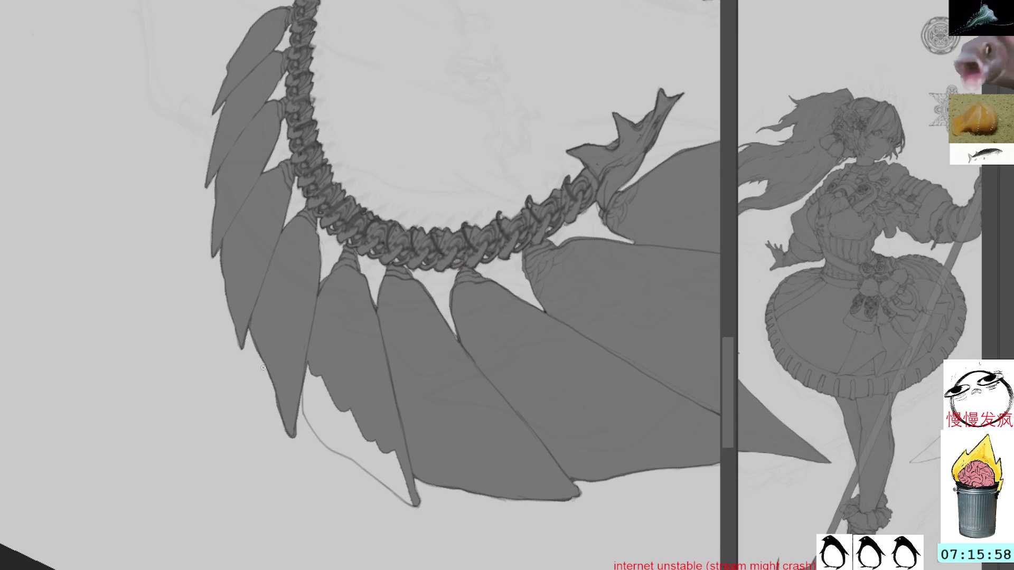
# Lasso-fill a longer lower-left feather tip and reshape its left edge
pyautogui.moveTo(303, 289)
pyautogui.mouseDown()
pyautogui.moveTo(473, 135)
pyautogui.moveTo(474, 264)
pyautogui.moveTo(452, 176)
pyautogui.moveTo(377, 133)
pyautogui.mouseUp()
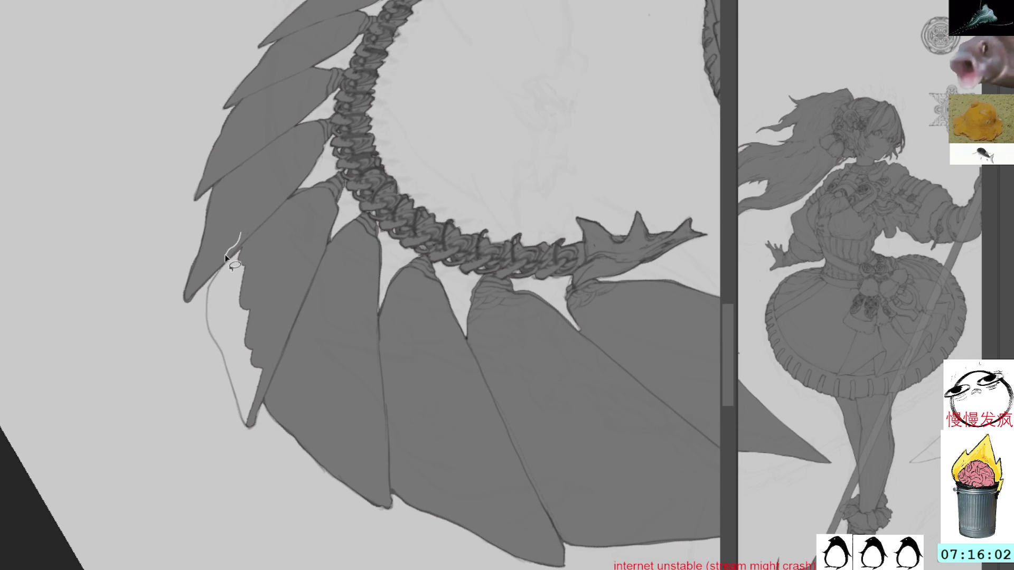
pyautogui.moveTo(210, 336)
pyautogui.mouseDown()
pyautogui.moveTo(237, 400)
pyautogui.moveTo(242, 235)
pyautogui.mouseUp()
pyautogui.hotkey('alt', 'BackSpace')
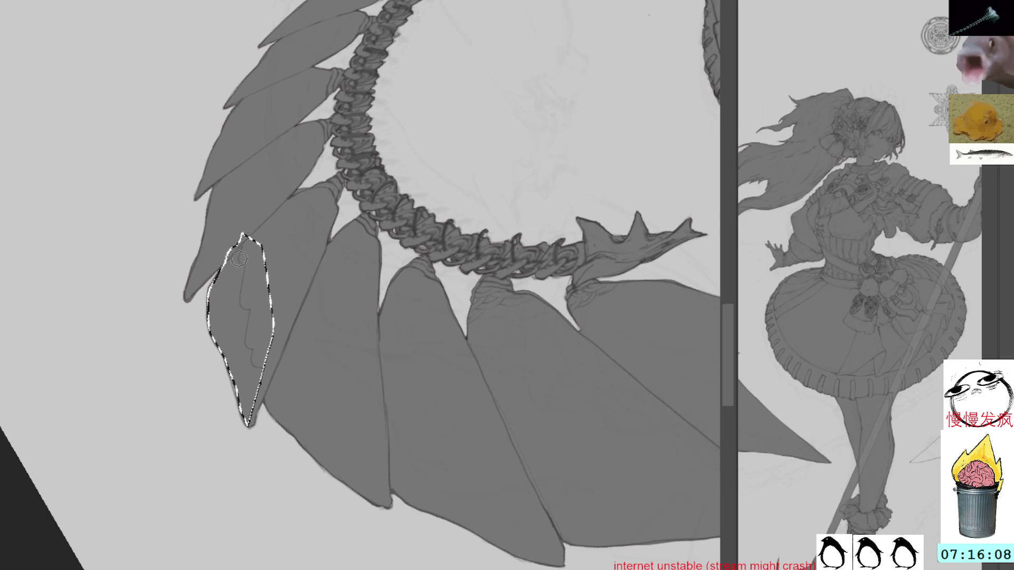
pyautogui.hotkey('ctrl', 'd')
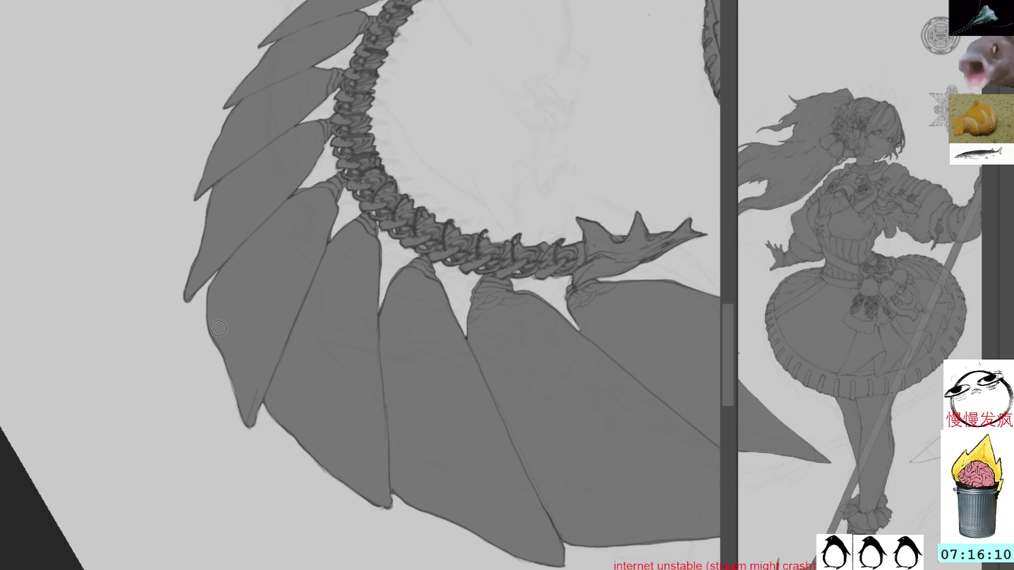
pyautogui.moveTo(248, 420); pyautogui.dragTo(237, 376)
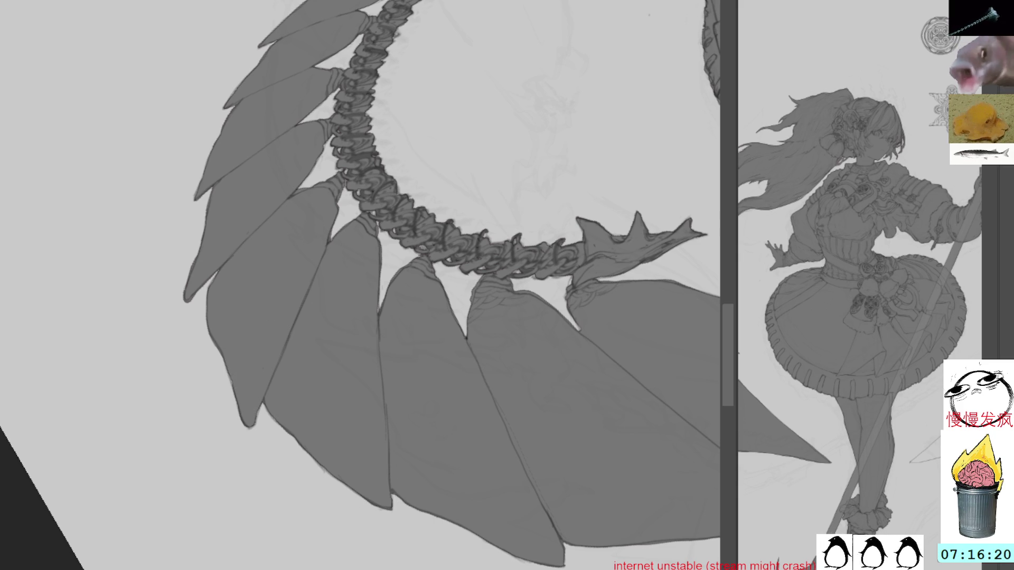
# Lasso an outline around the leaf tip near the feather ends, then deselect
pyautogui.moveTo(649, 262)
pyautogui.mouseDown()
pyautogui.moveTo(489, 208)
pyautogui.moveTo(611, 151)
pyautogui.moveTo(432, 156)
pyautogui.moveTo(635, 74)
pyautogui.mouseUp()
pyautogui.moveTo(351, 238)
pyautogui.mouseDown()
pyautogui.moveTo(516, 253)
pyautogui.moveTo(489, 267)
pyautogui.moveTo(533, 302)
pyautogui.mouseUp()
pyautogui.moveTo(317, 326)
pyautogui.mouseDown()
pyautogui.moveTo(357, 248)
pyautogui.moveTo(385, 259)
pyautogui.moveTo(460, 389)
pyautogui.mouseUp()
pyautogui.moveTo(489, 445)
pyautogui.mouseDown()
pyautogui.moveTo(407, 276)
pyautogui.moveTo(430, 89)
pyautogui.moveTo(93, 14)
pyautogui.moveTo(433, 287)
pyautogui.moveTo(382, 42)
pyautogui.mouseUp()
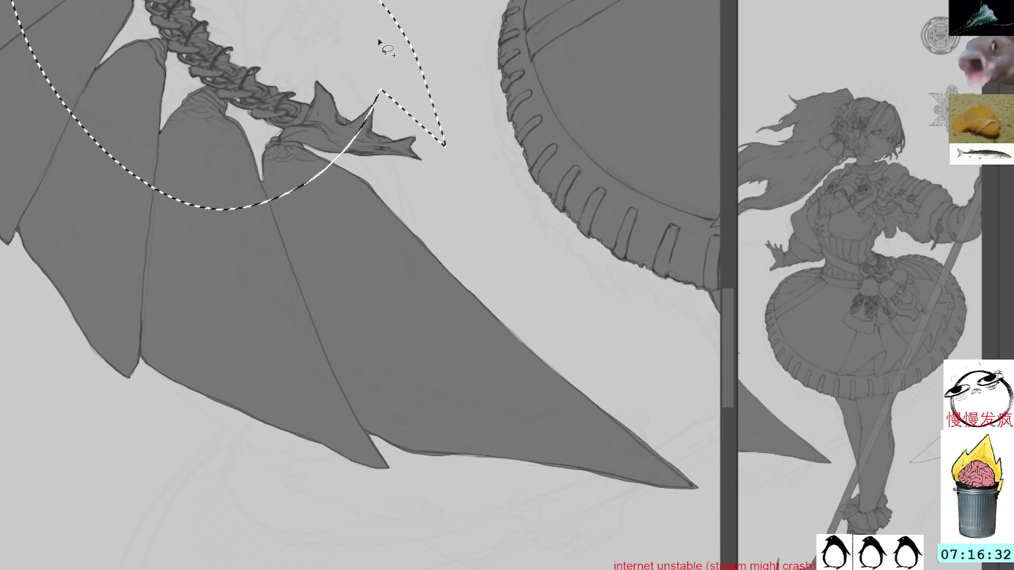
pyautogui.moveTo(558, 294)
pyautogui.mouseDown()
pyautogui.moveTo(686, 484)
pyautogui.moveTo(613, 376)
pyautogui.mouseUp()
pyautogui.hotkey('ctrl', 'd')
# Slim the spike's upper right edge and touch up its right side with the brush
pyautogui.moveTo(636, 283); pyautogui.dragTo(472, 302)
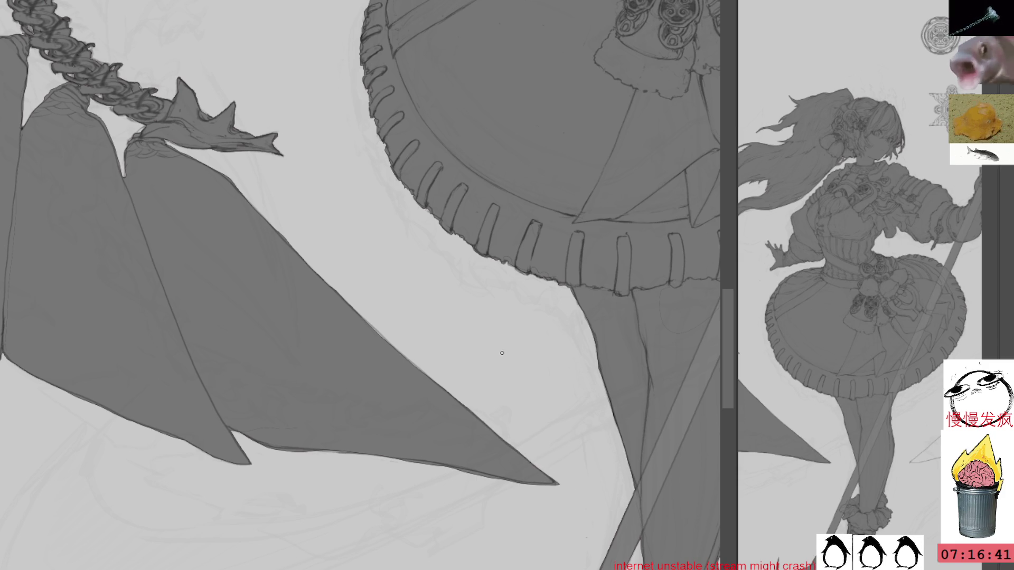
pyautogui.moveTo(516, 301)
pyautogui.mouseDown()
pyautogui.moveTo(470, 59)
pyautogui.moveTo(475, 228)
pyautogui.mouseUp()
pyautogui.moveTo(539, 127)
pyautogui.mouseDown()
pyautogui.moveTo(556, 181)
pyautogui.moveTo(563, 262)
pyautogui.mouseUp()
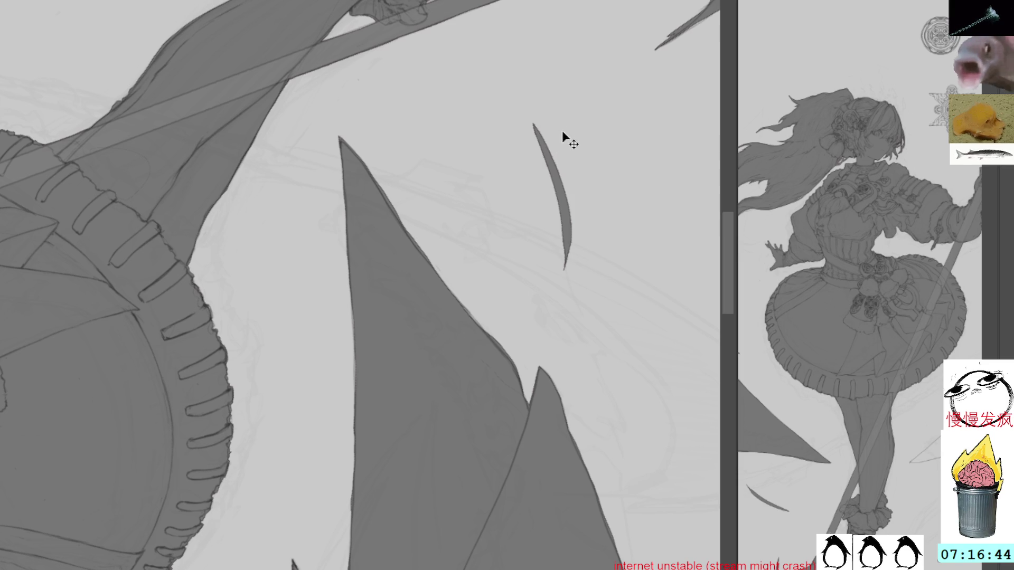
pyautogui.hotkey('ctrl', 'z')
pyautogui.moveTo(555, 86)
pyautogui.mouseDown()
pyautogui.moveTo(581, 267)
pyautogui.moveTo(579, 237)
pyautogui.mouseUp()
pyautogui.moveTo(577, 199)
pyautogui.mouseDown()
pyautogui.moveTo(518, 136)
pyautogui.moveTo(470, 217)
pyautogui.mouseUp()
pyautogui.moveTo(369, 112); pyautogui.dragTo(377, 222)
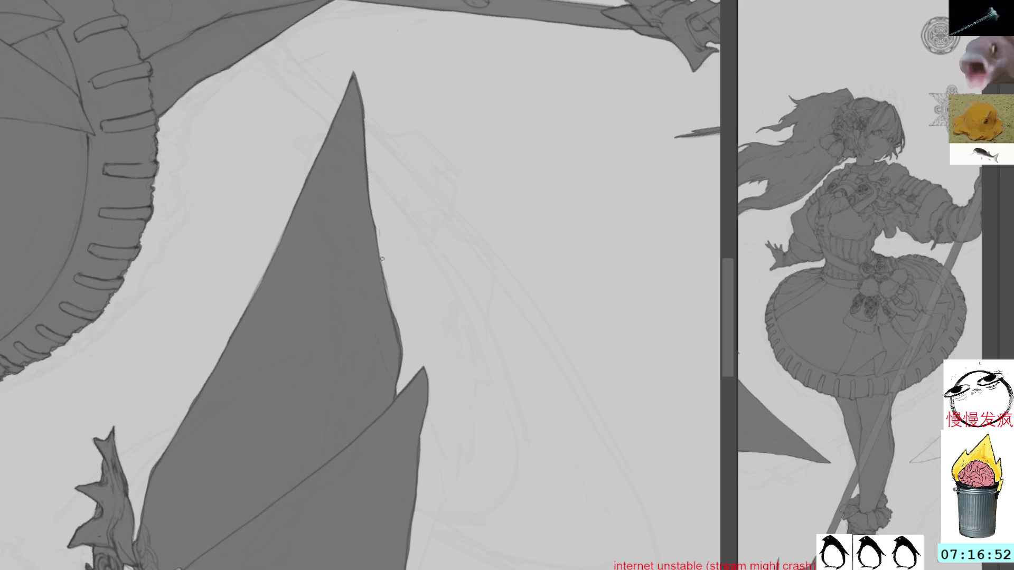
pyautogui.moveTo(402, 336)
pyautogui.mouseDown()
pyautogui.moveTo(393, 307)
pyautogui.moveTo(401, 326)
pyautogui.mouseUp()
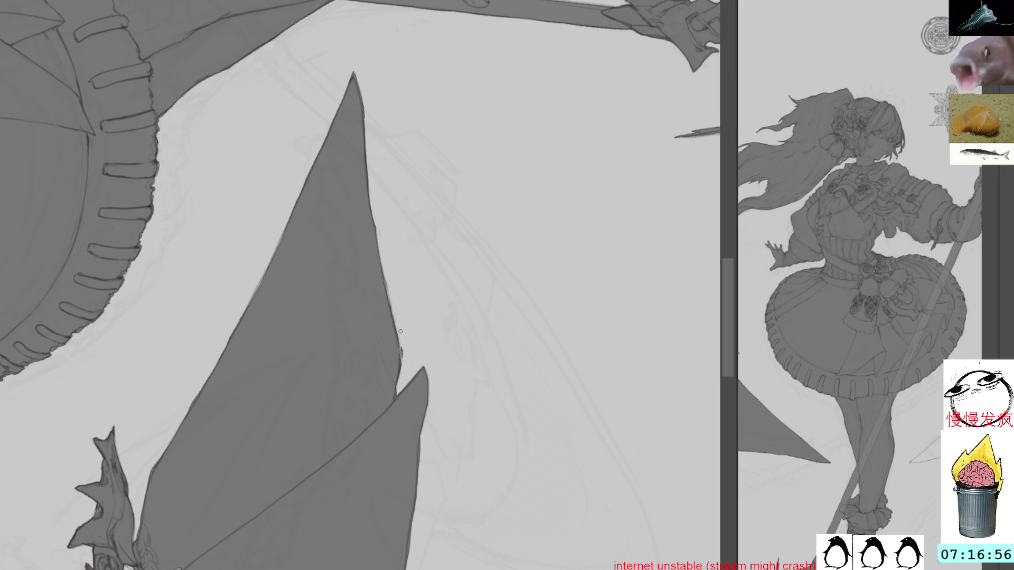
# Undo the dark stroke on the spike's lower edge and zoom out to the whole emblem half
pyautogui.moveTo(512, 222); pyautogui.dragTo(424, 241)
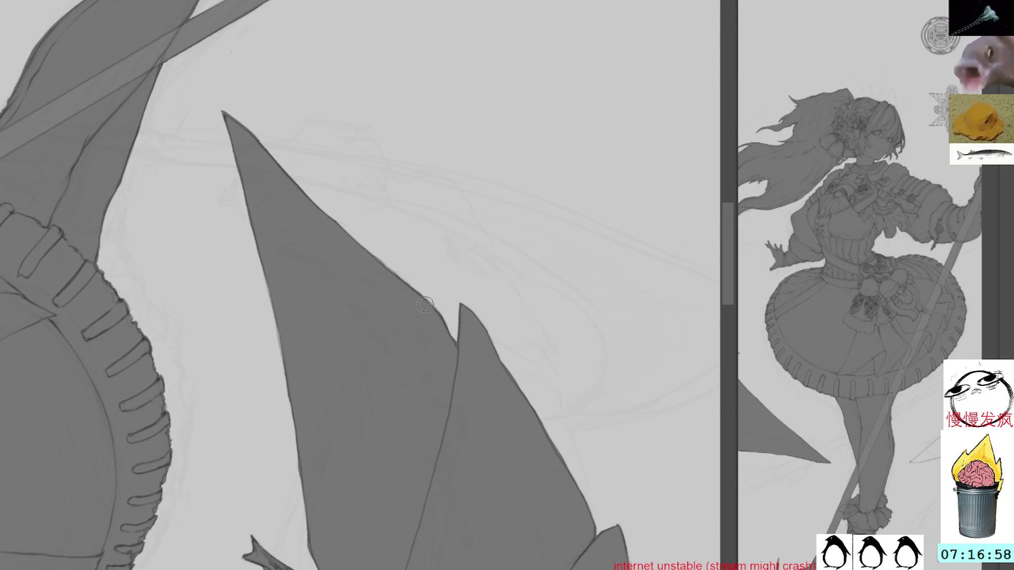
pyautogui.keyDown('alt'); pyautogui.click(404, 216); pyautogui.keyUp('alt')
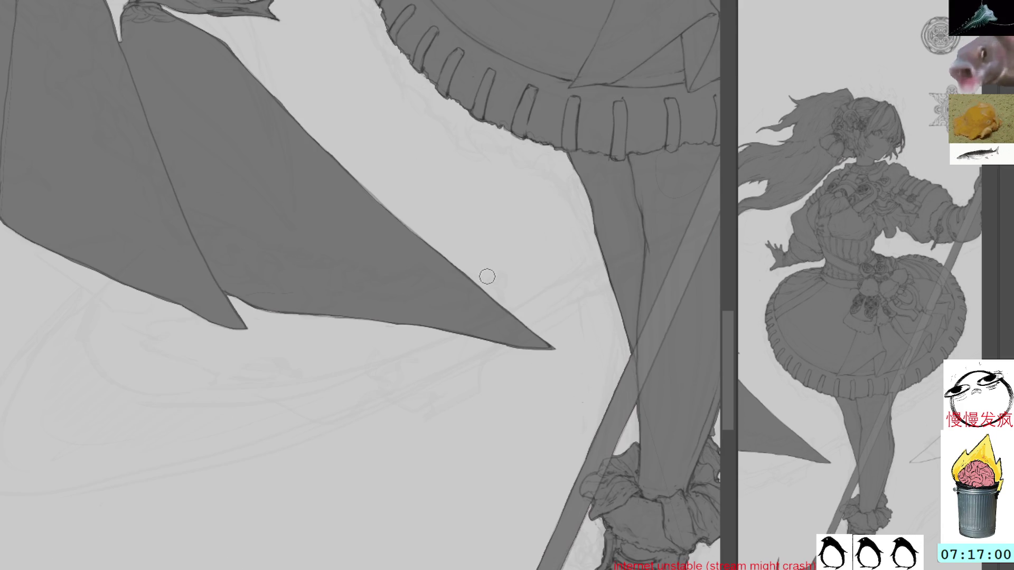
pyautogui.moveTo(416, 211)
pyautogui.mouseDown()
pyautogui.moveTo(570, 232)
pyautogui.moveTo(298, 362)
pyautogui.moveTo(316, 379)
pyautogui.mouseUp()
pyautogui.hotkey('ctrl', 'z')
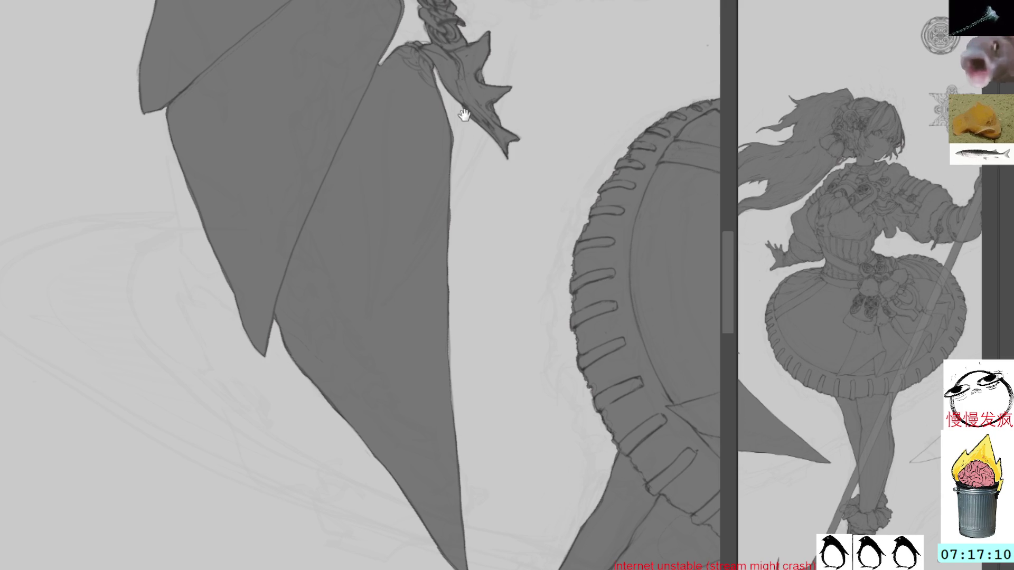
pyautogui.scroll(-3, 464, 117)
pyautogui.moveTo(471, 163)
pyautogui.mouseDown()
pyautogui.moveTo(511, 139)
pyautogui.moveTo(453, 188)
pyautogui.moveTo(489, 229)
pyautogui.mouseUp()
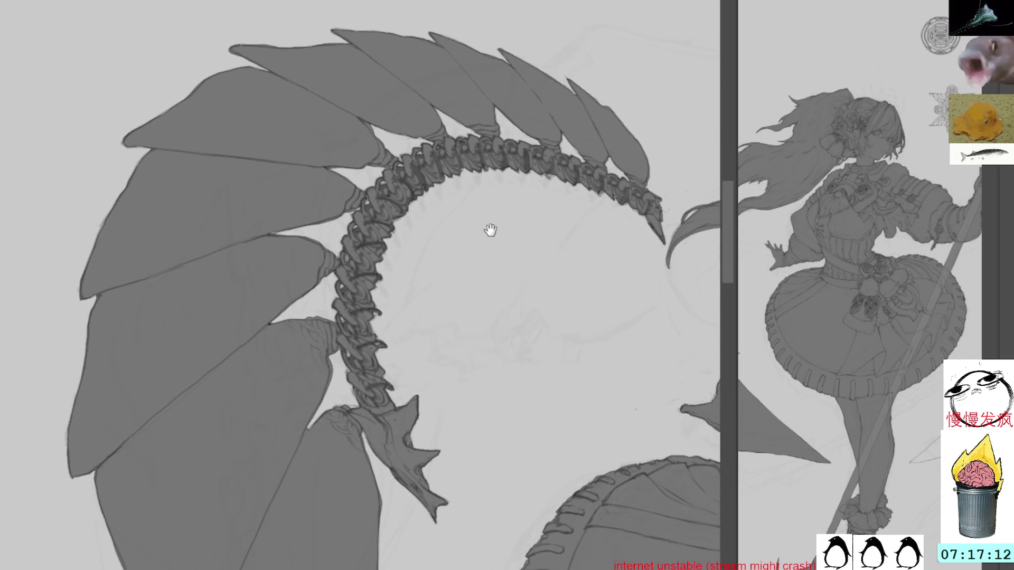
# Select the whole emblem shape, fill it flat grey, and start Free Transform on it
pyautogui.click(402, 102)
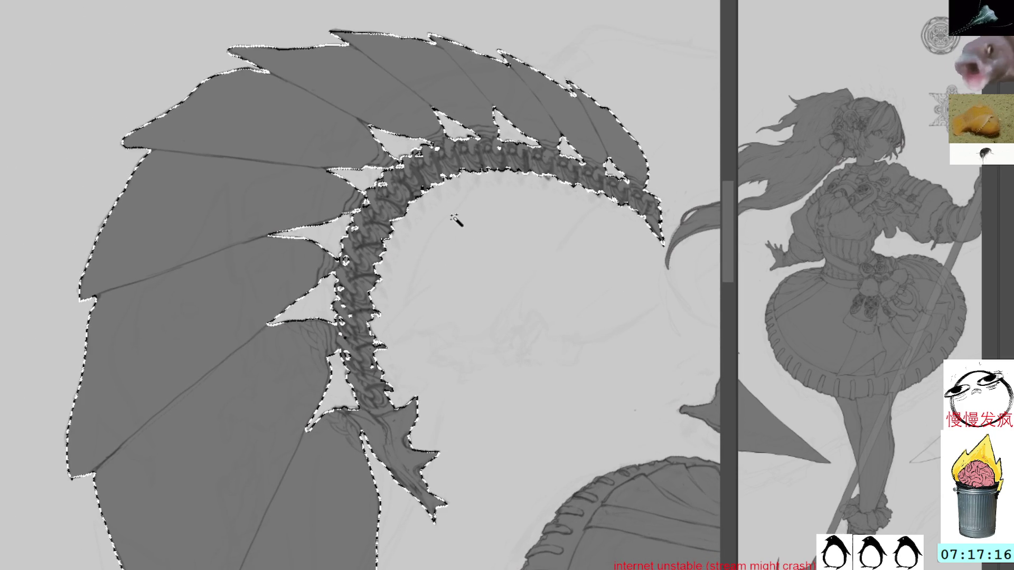
pyautogui.hotkey('alt', 'BackSpace')
pyautogui.hotkey('ctrl', 'd')
pyautogui.hotkey('ctrl', 't')
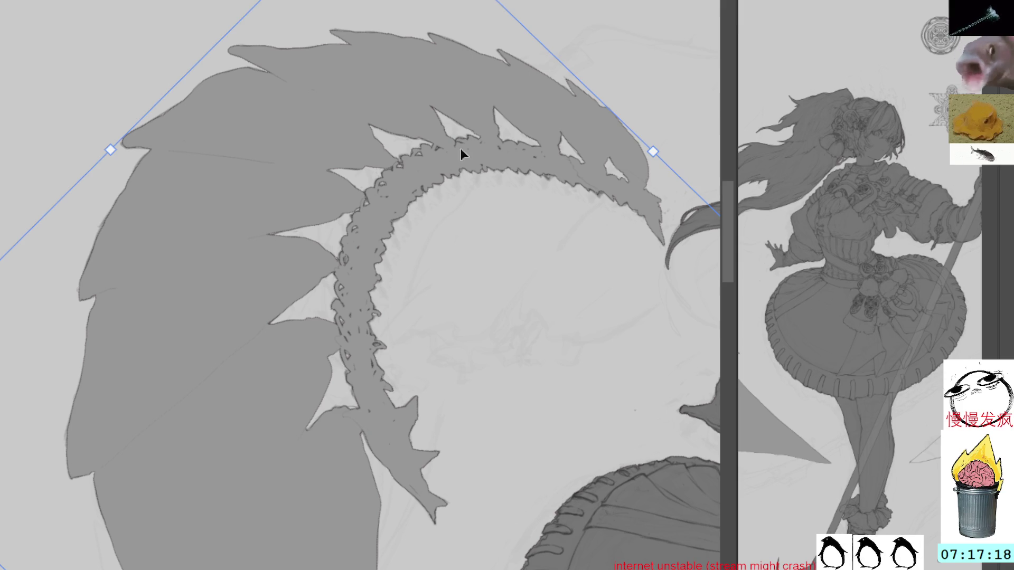
pyautogui.press('Return')
pyautogui.press('b')
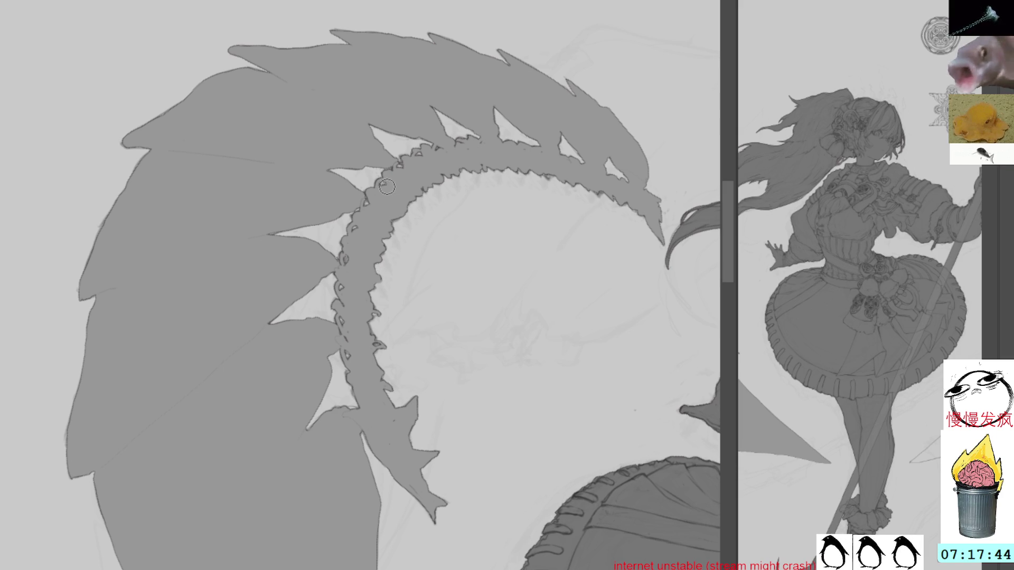
pyautogui.hotkey('ctrl', 't')
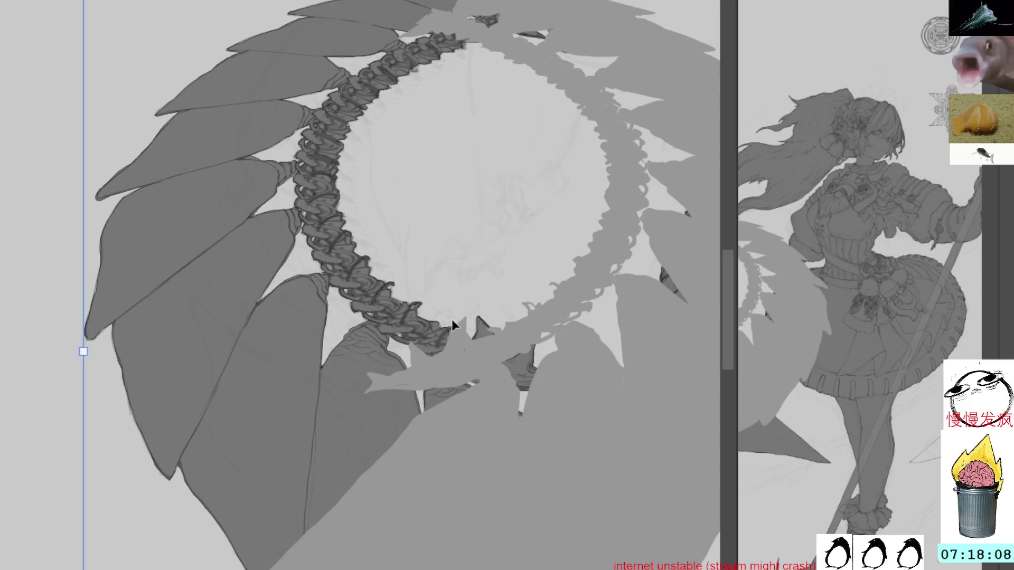
# Drag the grey silhouette over the emblem's right half, nudge it into alignment with arrow keys, and commit
pyautogui.scroll(-3, 452, 319)
pyautogui.scroll(4, 415, 351)
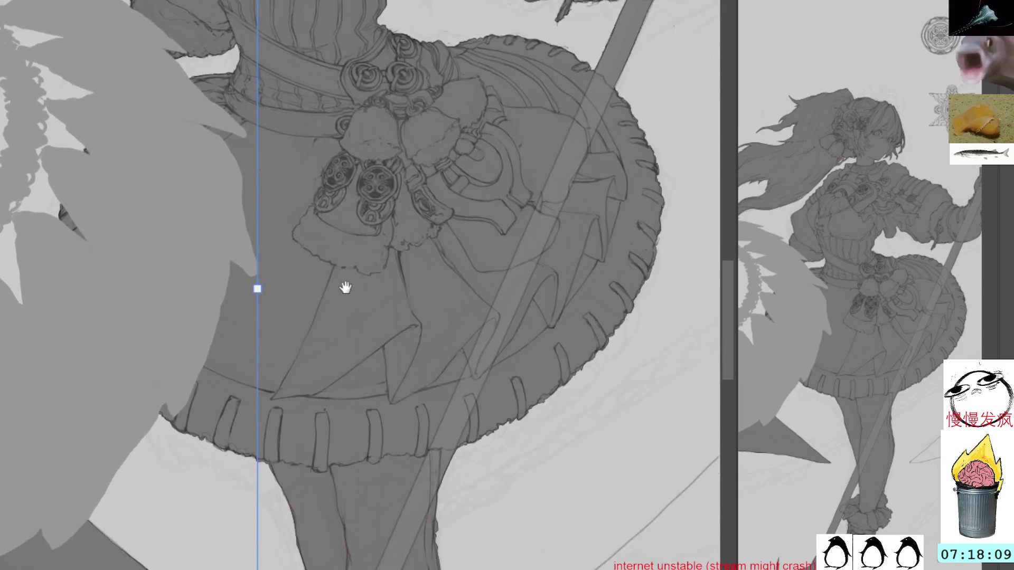
pyautogui.moveTo(199, 299)
pyautogui.mouseDown()
pyautogui.moveTo(618, 272)
pyautogui.moveTo(333, 301)
pyautogui.mouseUp()
pyautogui.moveTo(541, 335)
pyautogui.mouseDown()
pyautogui.moveTo(503, 321)
pyautogui.moveTo(600, 320)
pyautogui.moveTo(572, 334)
pyautogui.moveTo(581, 322)
pyautogui.mouseUp()
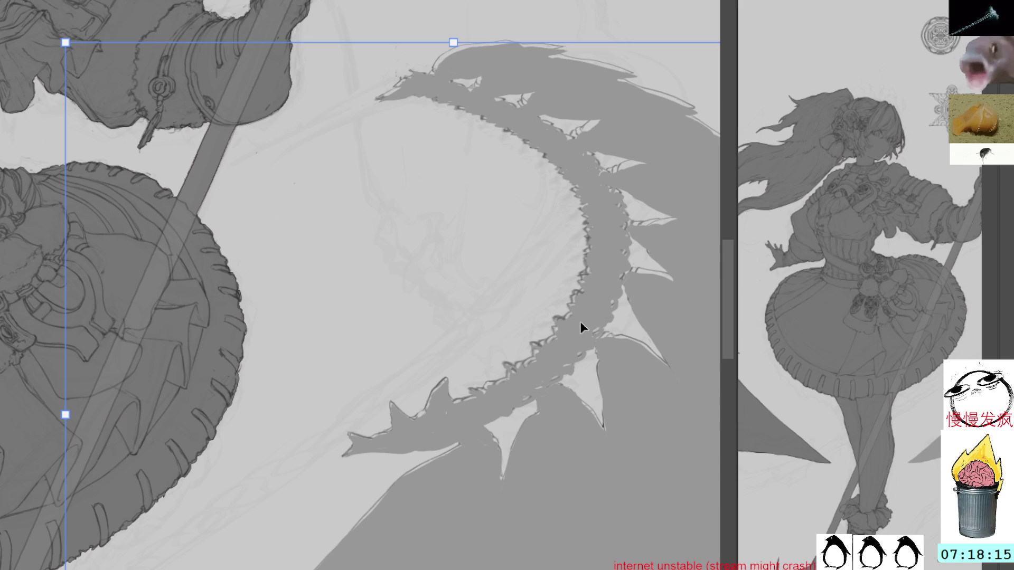
pyautogui.press('Up')
pyautogui.press('Left')
pyautogui.press('Right')
pyautogui.press('Right')
pyautogui.press('Left')
pyautogui.press('Down')
pyautogui.press('Up')
pyautogui.press('Up')
pyautogui.press('Up')
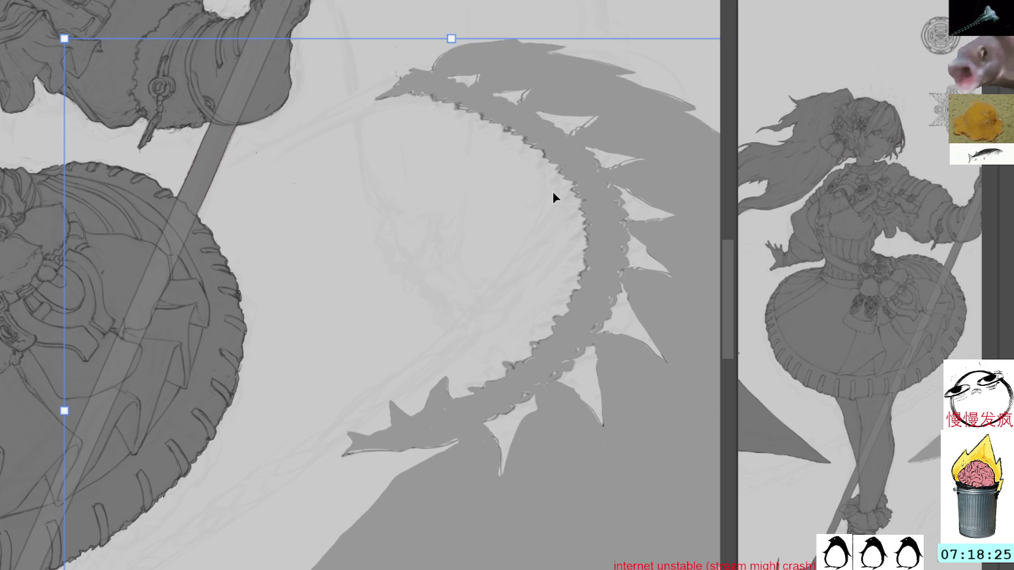
pyautogui.press('Down')
pyautogui.press('Down')
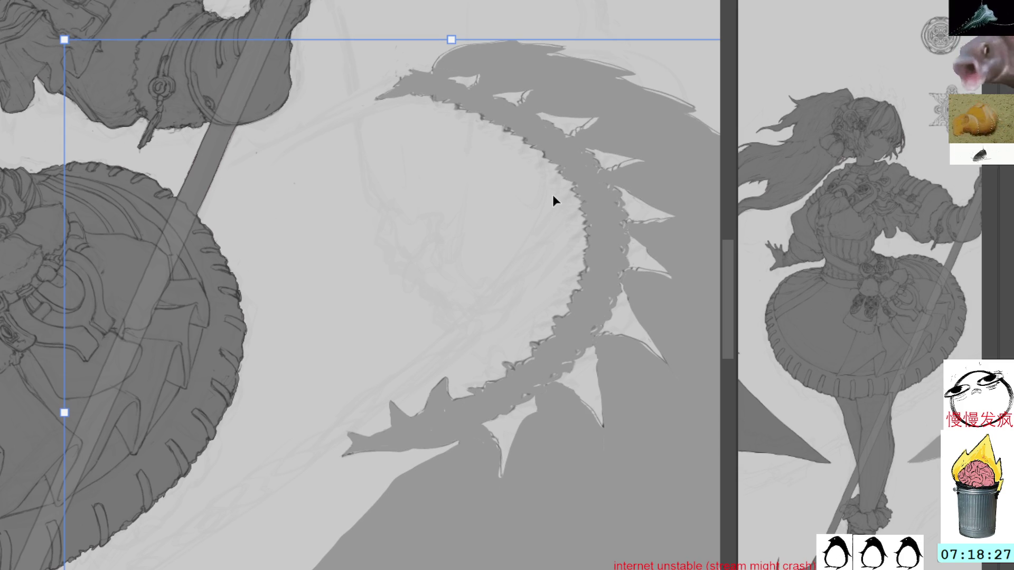
pyautogui.press('Return')
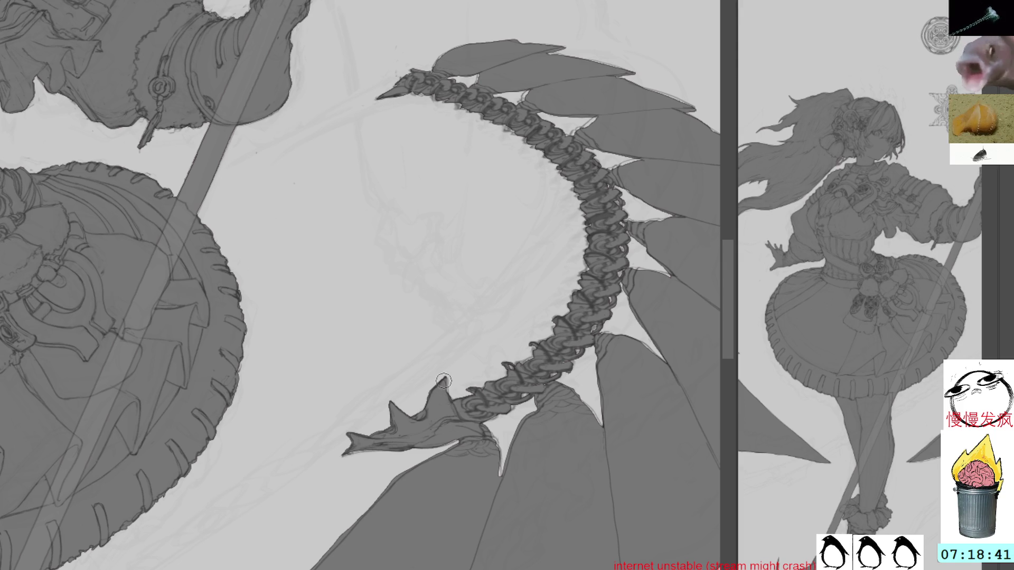
pyautogui.moveTo(483, 265); pyautogui.dragTo(377, 230)
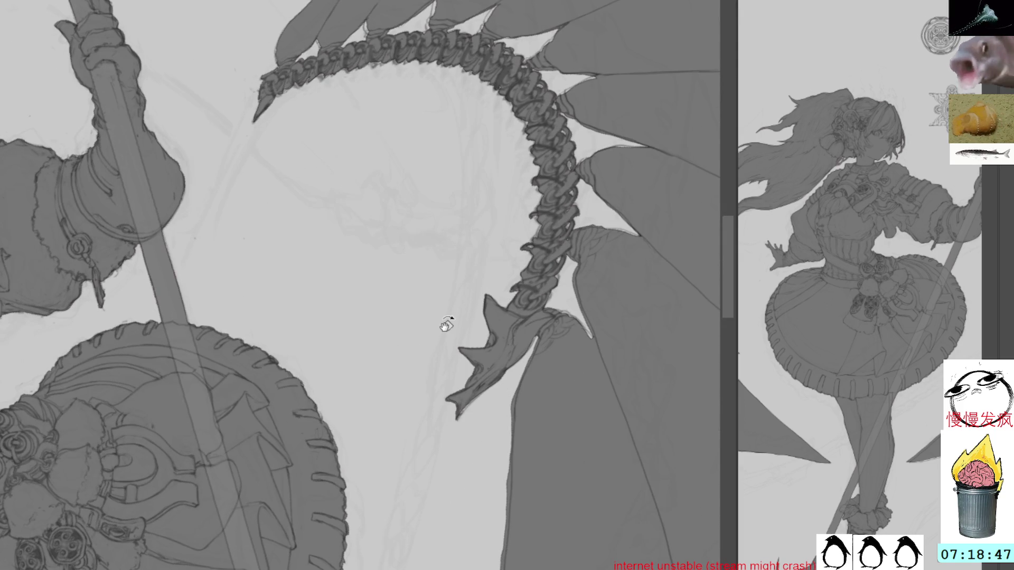
pyautogui.moveTo(529, 282); pyautogui.dragTo(385, 121)
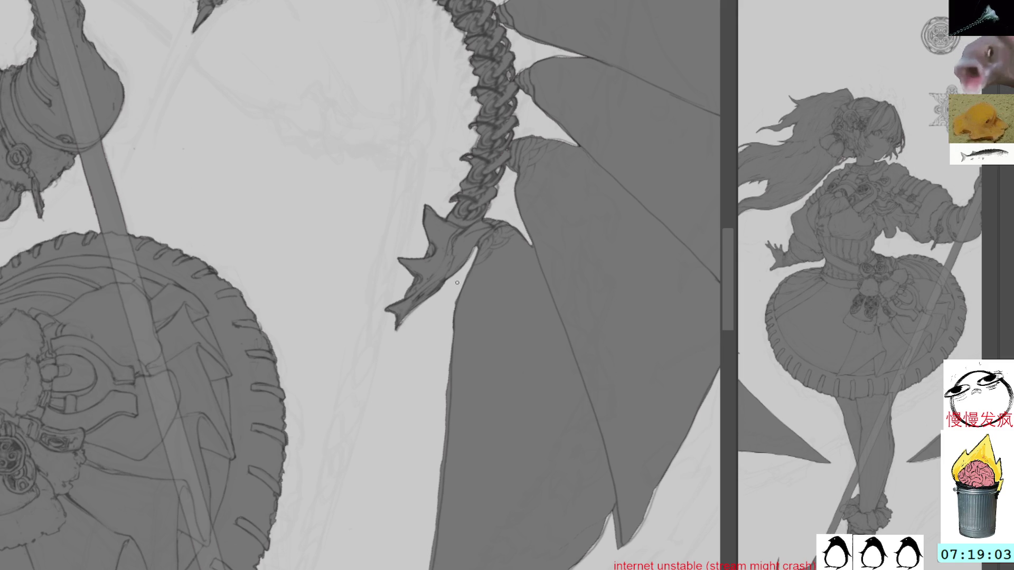
pyautogui.moveTo(562, 215); pyautogui.dragTo(423, 237)
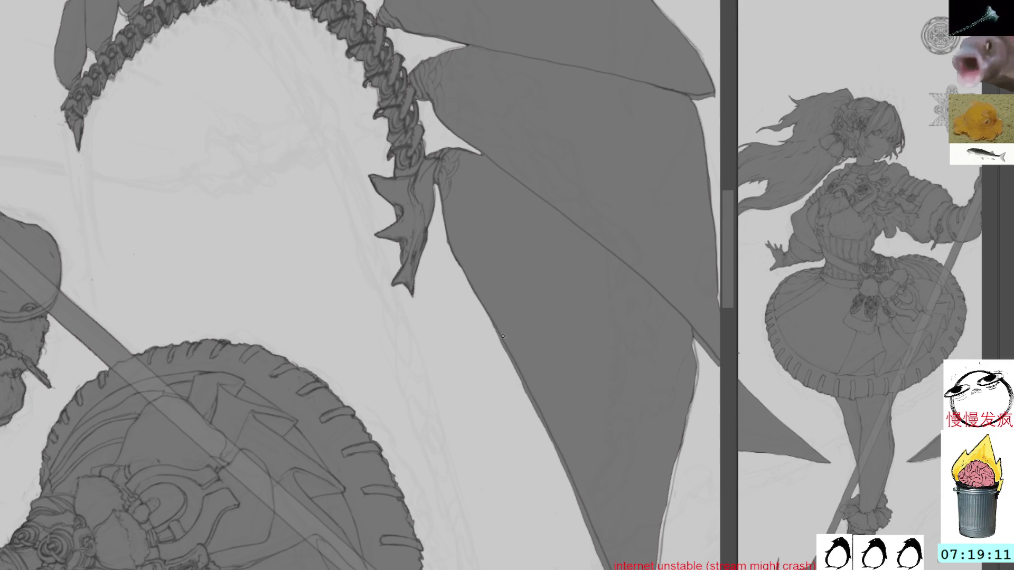
pyautogui.moveTo(483, 356); pyautogui.dragTo(418, 280)
pyautogui.moveTo(415, 227); pyautogui.dragTo(470, 344)
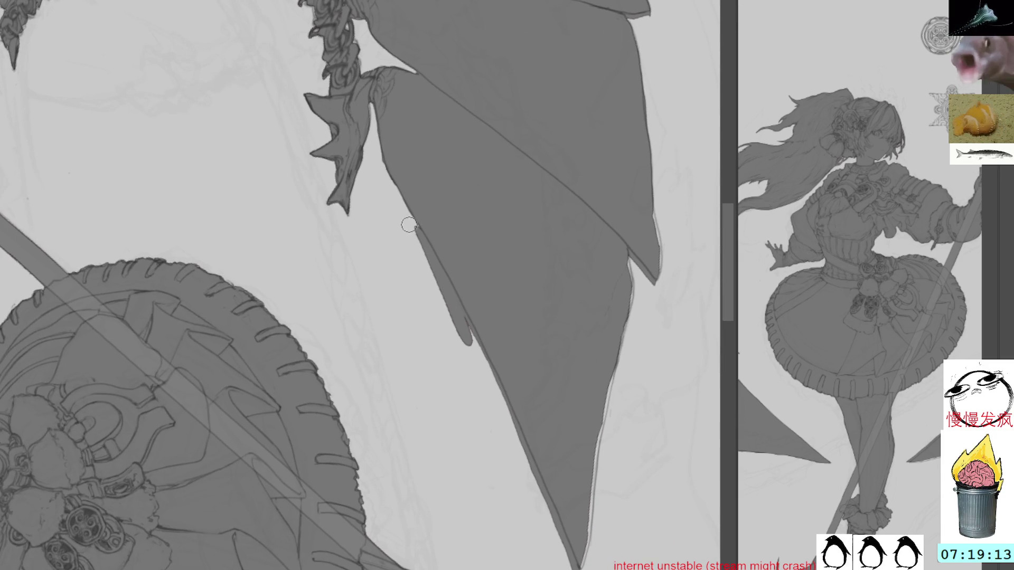
pyautogui.hotkey('ctrl', 'z')
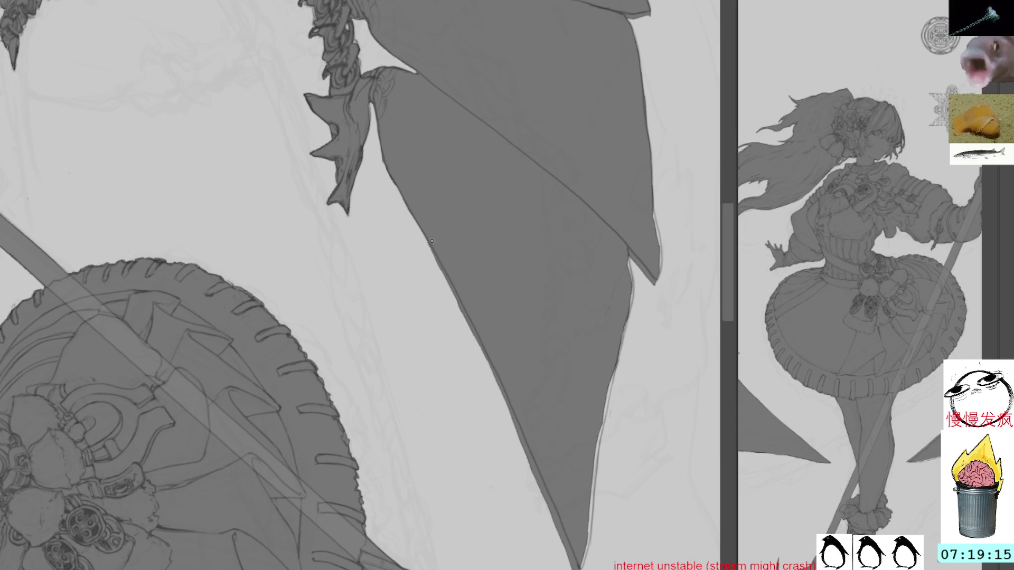
pyautogui.hotkey('ctrl', 'z')
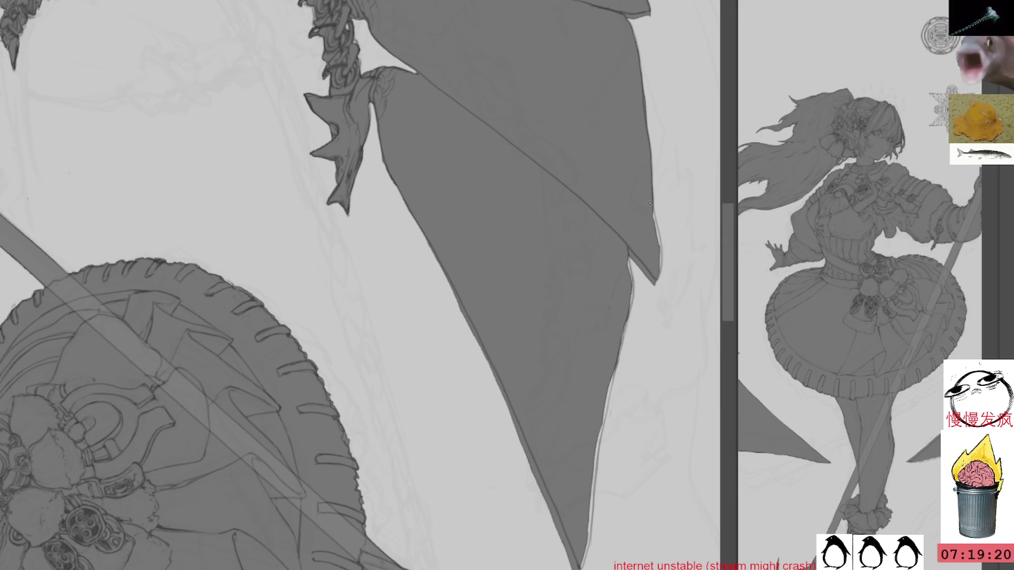
# Repaint and darken the banner's right and lower edges down toward the tip
pyautogui.moveTo(657, 245)
pyautogui.mouseDown()
pyautogui.moveTo(661, 278)
pyautogui.moveTo(668, 232)
pyautogui.moveTo(661, 272)
pyautogui.moveTo(664, 248)
pyautogui.moveTo(646, 278)
pyautogui.mouseUp()
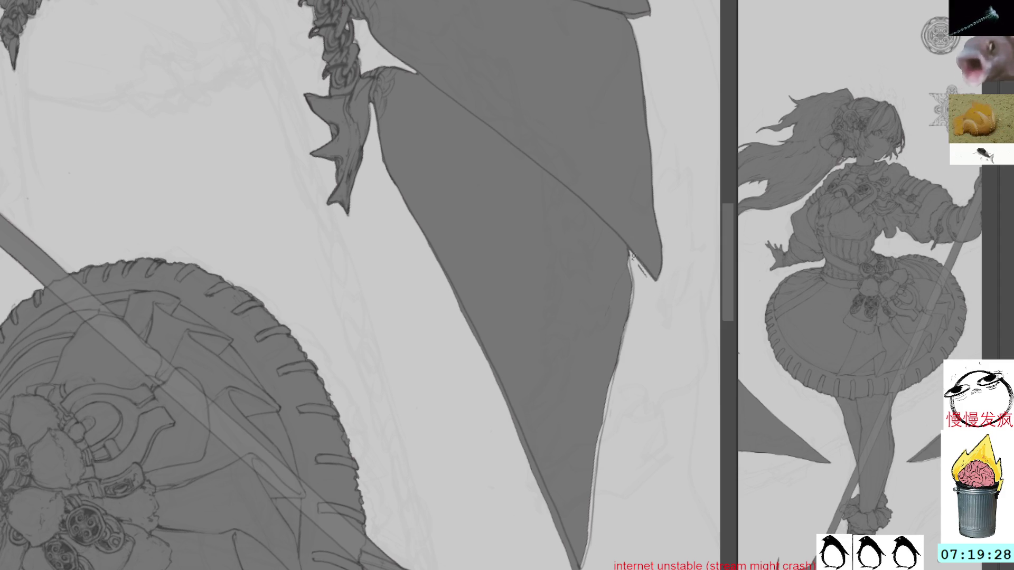
pyautogui.moveTo(626, 244)
pyautogui.mouseDown()
pyautogui.moveTo(621, 302)
pyautogui.moveTo(616, 131)
pyautogui.mouseUp()
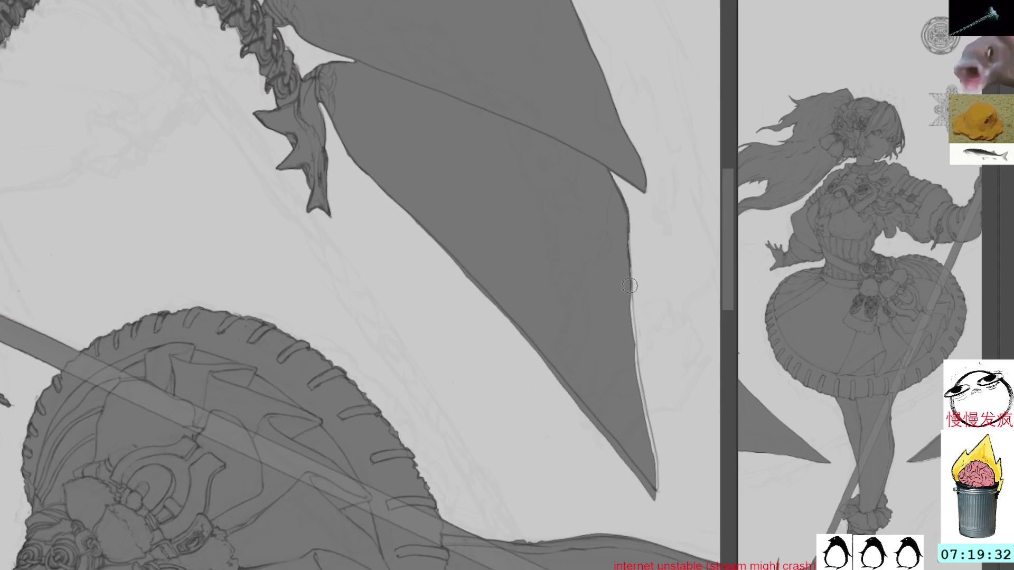
pyautogui.moveTo(653, 303)
pyautogui.mouseDown()
pyautogui.moveTo(611, 208)
pyautogui.moveTo(596, 275)
pyautogui.moveTo(614, 375)
pyautogui.mouseUp()
pyautogui.moveTo(609, 328)
pyautogui.mouseDown()
pyautogui.moveTo(613, 396)
pyautogui.moveTo(565, 344)
pyautogui.mouseUp()
pyautogui.moveTo(597, 385)
pyautogui.mouseDown()
pyautogui.moveTo(556, 332)
pyautogui.moveTo(613, 397)
pyautogui.mouseUp()
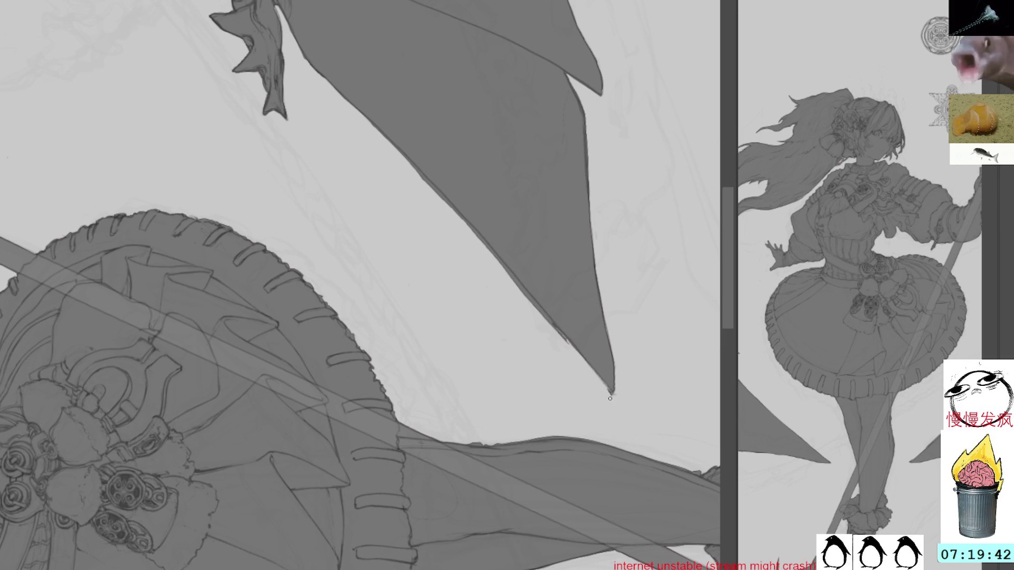
# Turn the canvas and smooth the right edge of the banner's tip
pyautogui.moveTo(675, 273)
pyautogui.mouseDown()
pyautogui.moveTo(600, 46)
pyautogui.moveTo(335, 229)
pyautogui.moveTo(483, 263)
pyautogui.moveTo(559, 144)
pyautogui.moveTo(453, 124)
pyautogui.mouseUp()
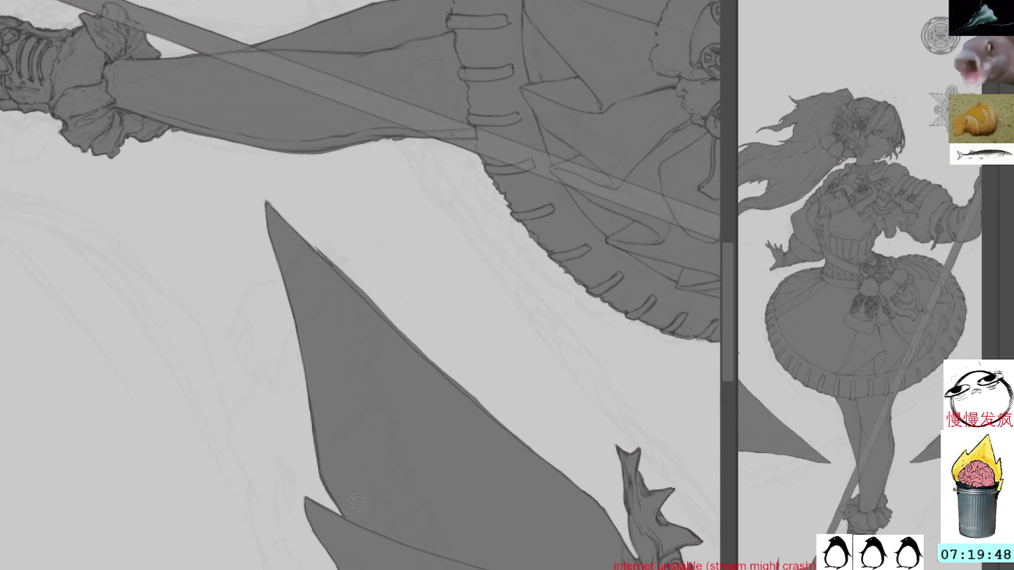
pyautogui.moveTo(516, 82); pyautogui.dragTo(602, 196)
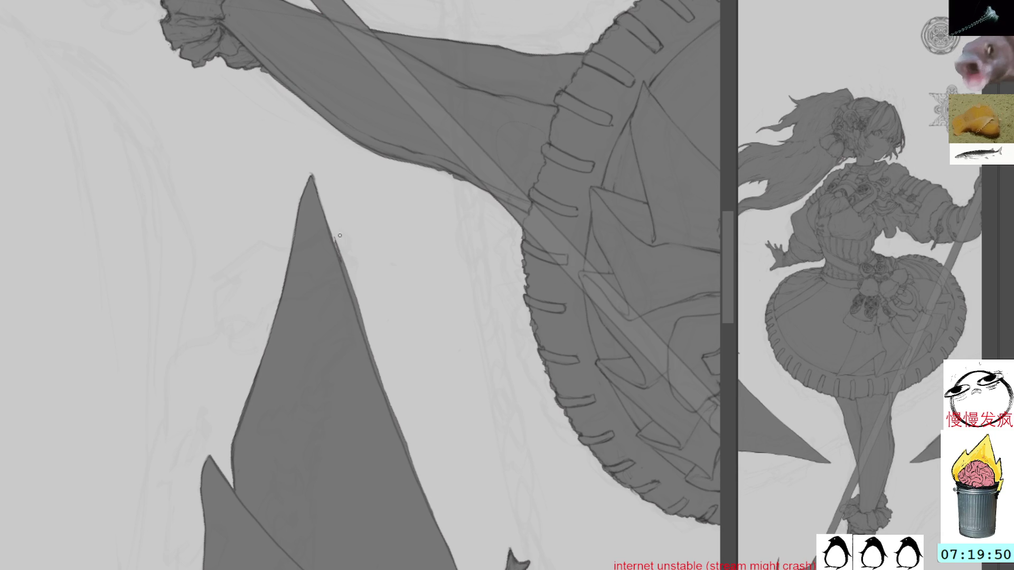
pyautogui.moveTo(331, 233); pyautogui.dragTo(369, 344)
pyautogui.moveTo(350, 277)
pyautogui.mouseDown()
pyautogui.moveTo(356, 304)
pyautogui.moveTo(347, 275)
pyautogui.mouseUp()
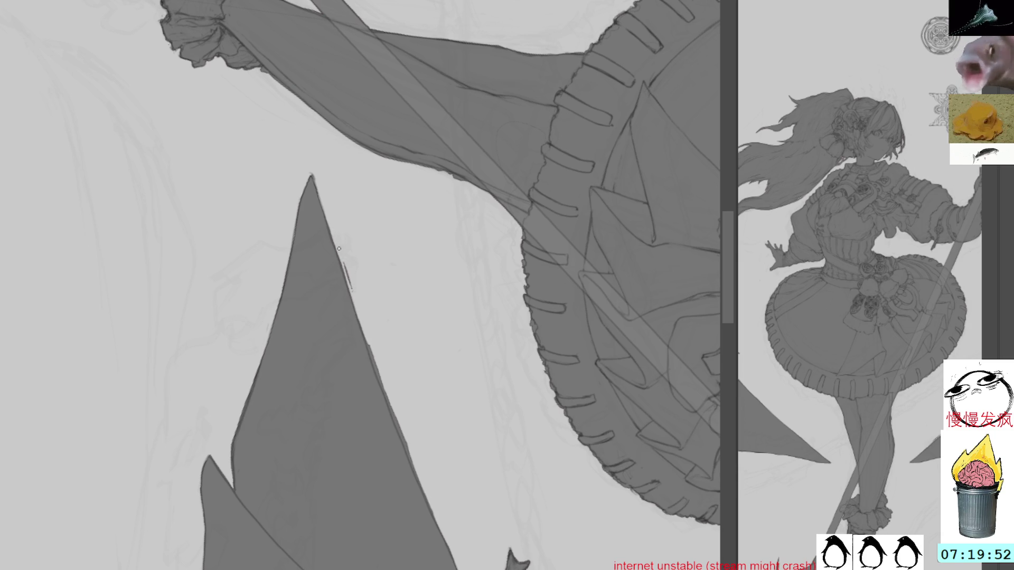
pyautogui.moveTo(597, 220); pyautogui.dragTo(470, 176)
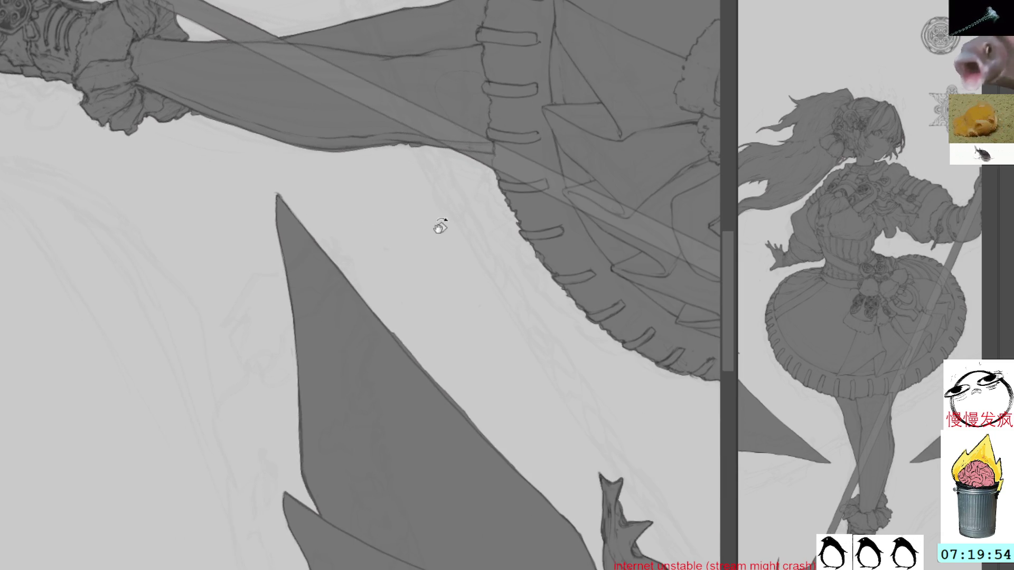
pyautogui.moveTo(393, 333)
pyautogui.mouseDown()
pyautogui.moveTo(459, 406)
pyautogui.moveTo(452, 401)
pyautogui.mouseUp()
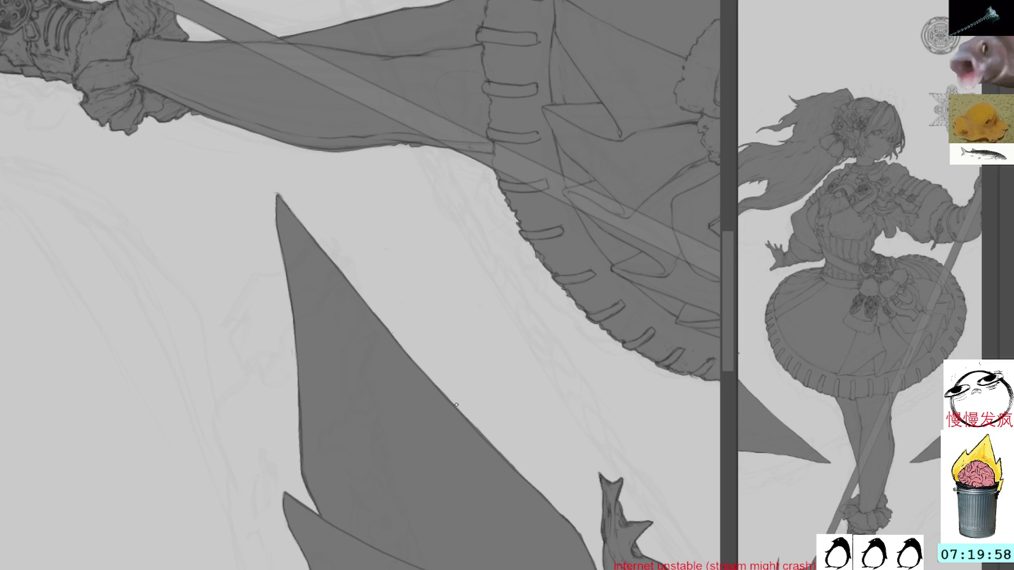
pyautogui.moveTo(588, 463)
pyautogui.mouseDown()
pyautogui.moveTo(412, 242)
pyautogui.moveTo(495, 231)
pyautogui.moveTo(552, 301)
pyautogui.moveTo(344, 287)
pyautogui.moveTo(420, 314)
pyautogui.mouseUp()
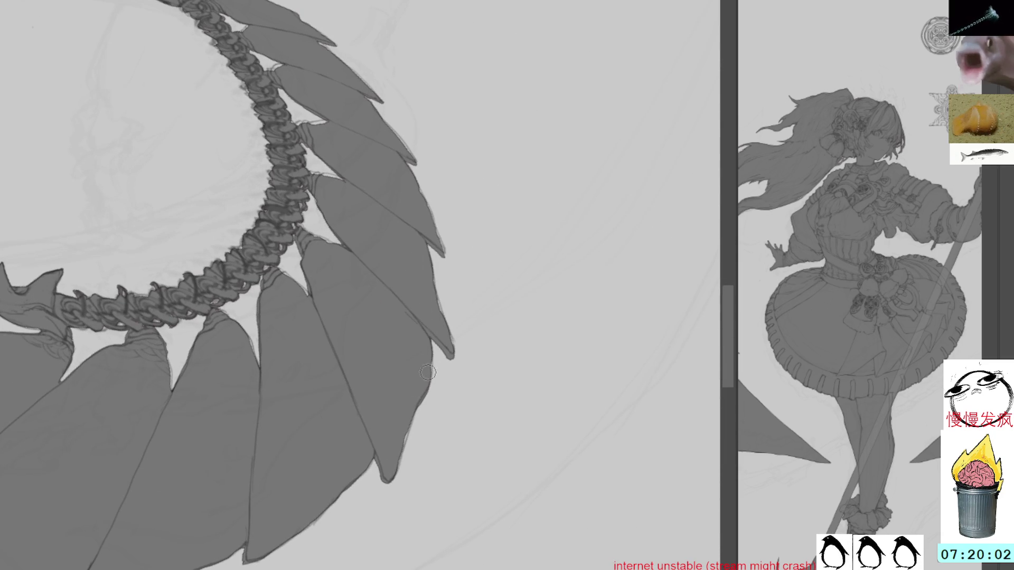
# Darken feather tips and edges around the spiked ring with thin strokes, then enlarge the brush
pyautogui.moveTo(494, 279)
pyautogui.mouseDown()
pyautogui.moveTo(468, 222)
pyautogui.moveTo(408, 244)
pyautogui.mouseUp()
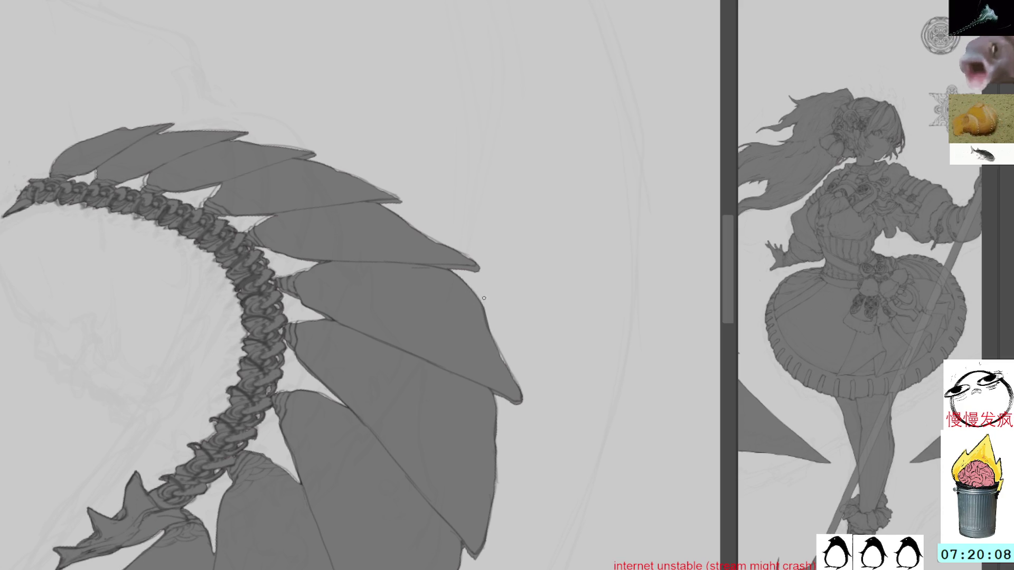
pyautogui.moveTo(523, 301)
pyautogui.mouseDown()
pyautogui.moveTo(525, 360)
pyautogui.moveTo(520, 343)
pyautogui.moveTo(550, 293)
pyautogui.moveTo(575, 199)
pyautogui.mouseUp()
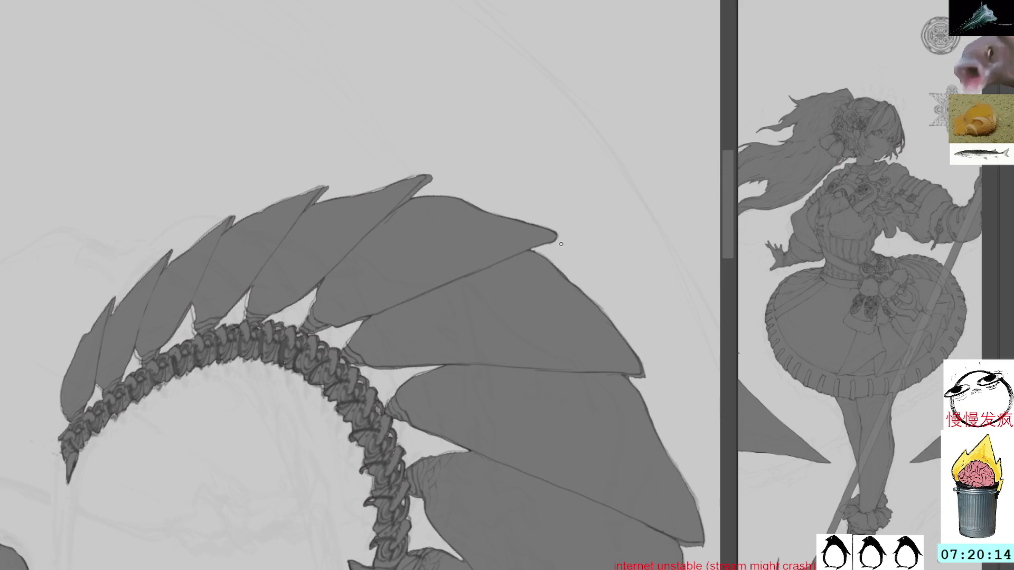
pyautogui.moveTo(580, 208); pyautogui.dragTo(322, 175)
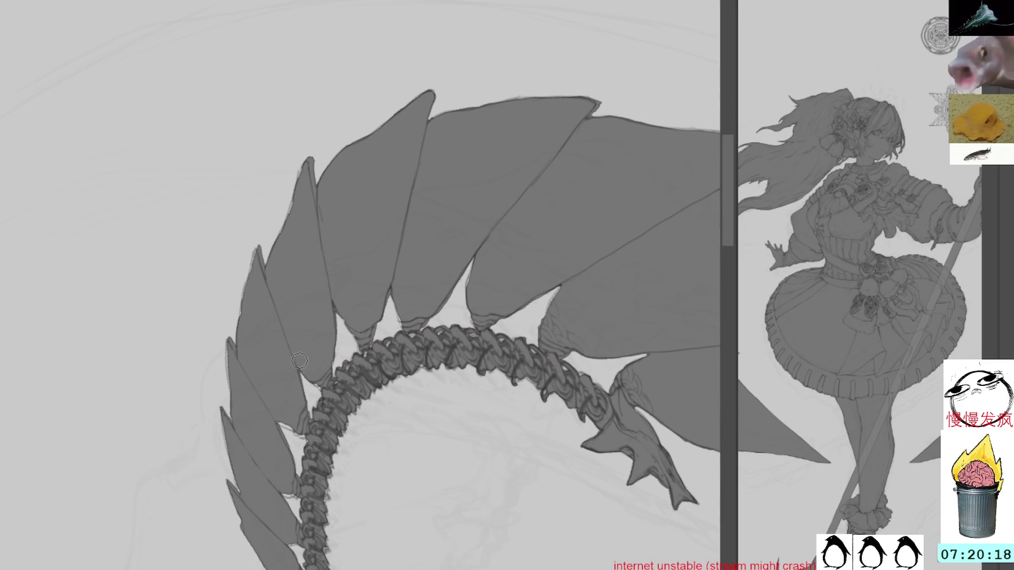
pyautogui.moveTo(280, 417)
pyautogui.mouseDown()
pyautogui.moveTo(303, 436)
pyautogui.moveTo(311, 423)
pyautogui.mouseUp()
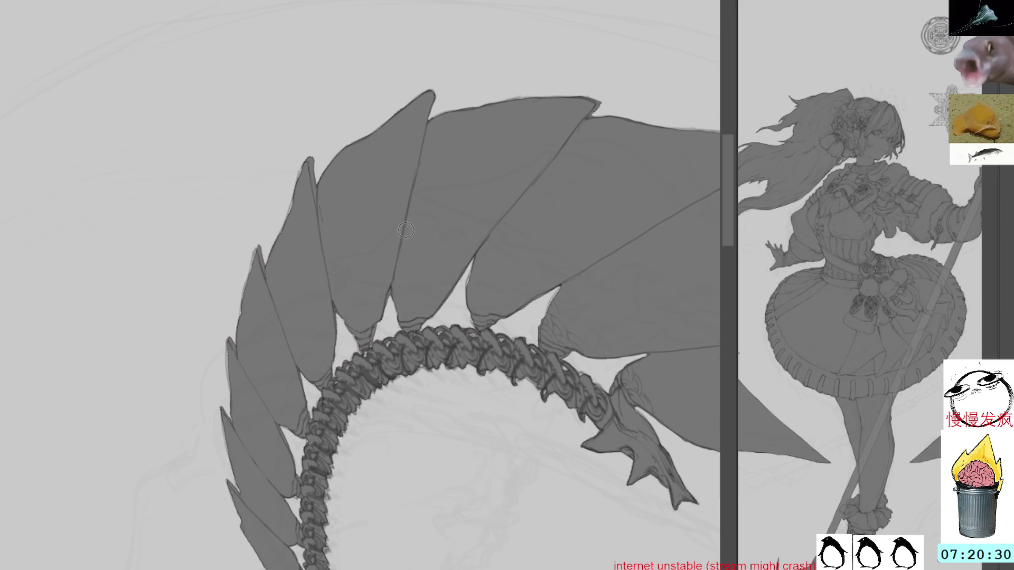
pyautogui.press('-')
pyautogui.moveTo(467, 231); pyautogui.dragTo(459, 265)
pyautogui.moveTo(618, 140); pyautogui.dragTo(486, 167)
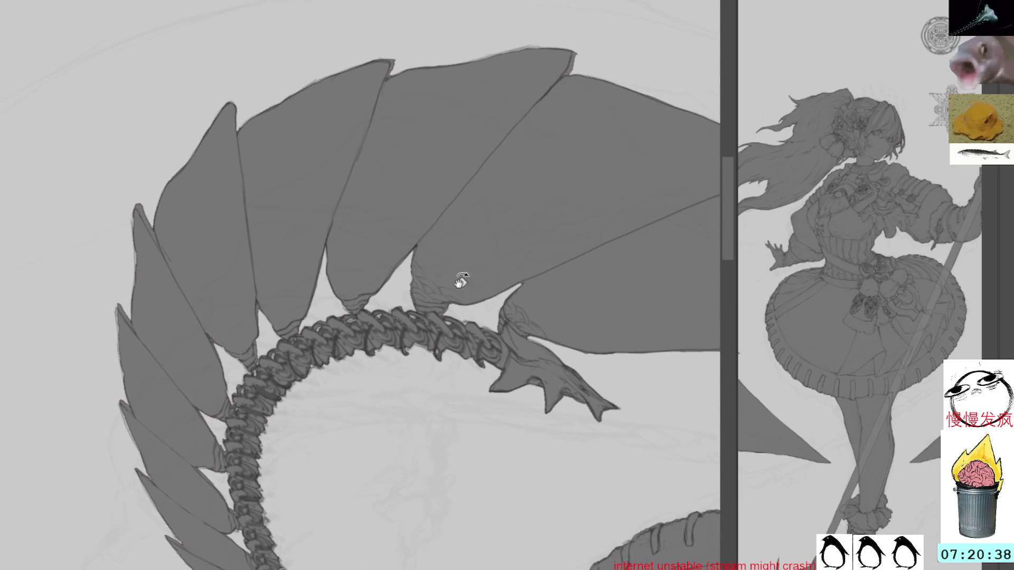
pyautogui.moveTo(105, 334); pyautogui.dragTo(325, 223)
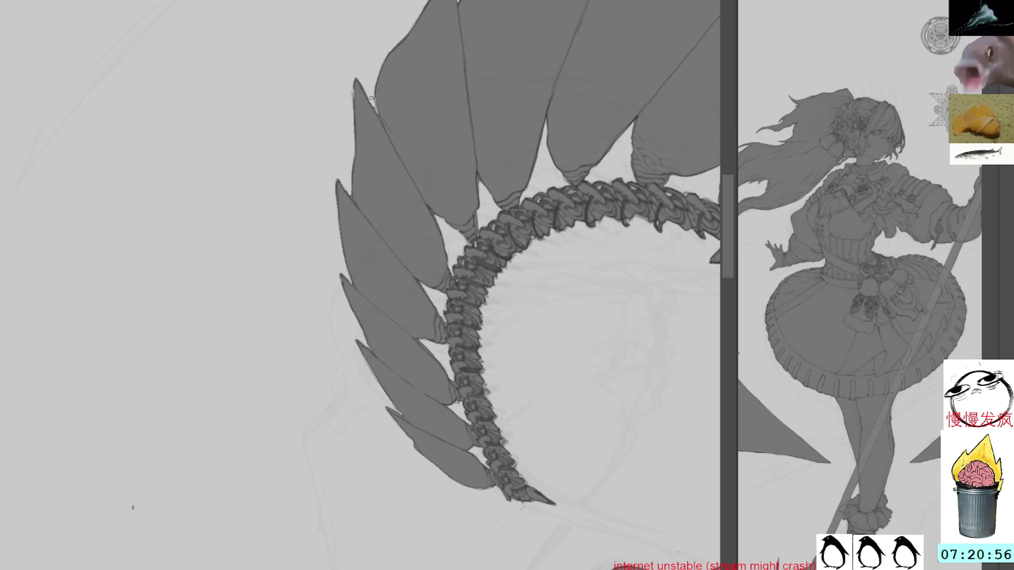
pyautogui.press(']')
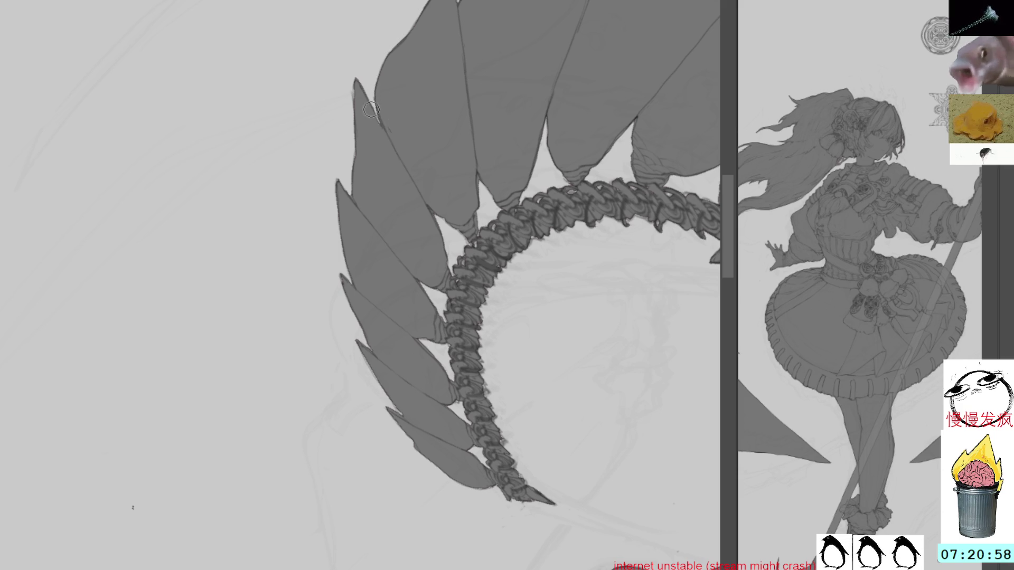
pyautogui.moveTo(361, 359)
pyautogui.mouseDown()
pyautogui.moveTo(369, 280)
pyautogui.moveTo(386, 272)
pyautogui.mouseUp()
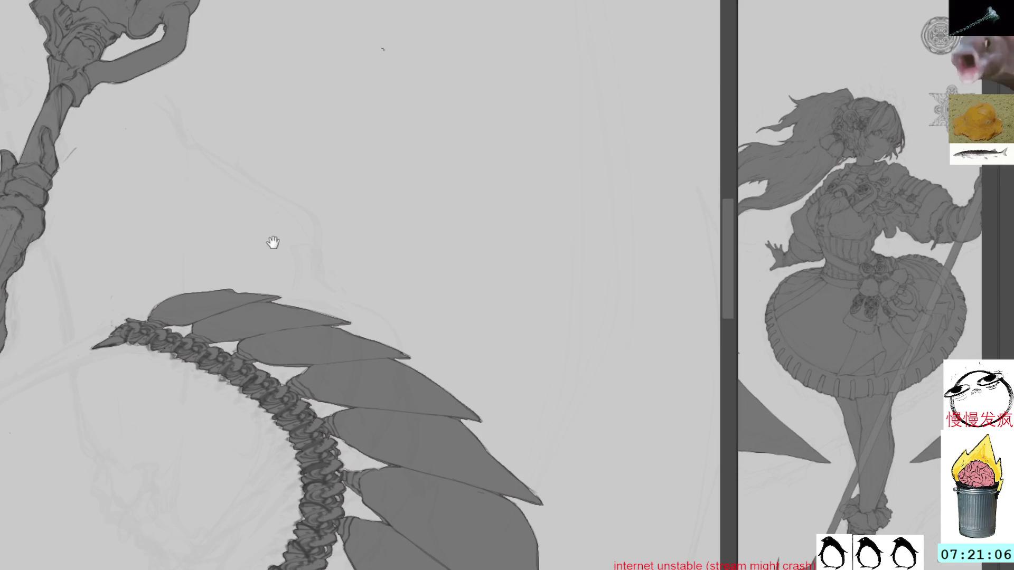
pyautogui.moveTo(271, 243)
pyautogui.mouseDown()
pyautogui.moveTo(460, 319)
pyautogui.moveTo(550, 191)
pyautogui.mouseUp()
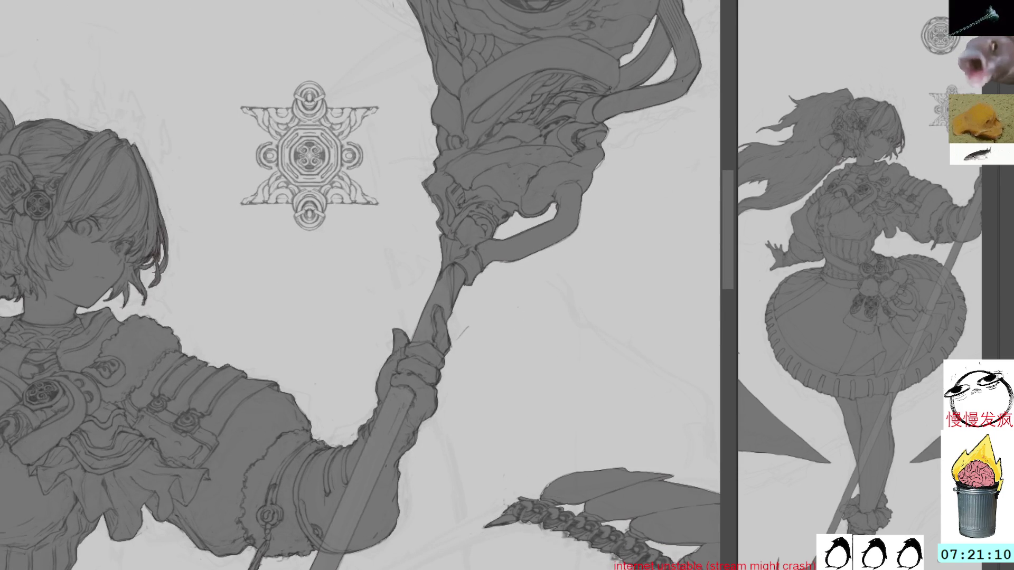
# Zoom out to the whole figure and lasso a selection around the star ornament left of the staff
pyautogui.scroll(-2, 297, 108)
pyautogui.moveTo(464, 271)
pyautogui.mouseDown()
pyautogui.moveTo(518, 320)
pyautogui.moveTo(641, 160)
pyautogui.moveTo(561, 157)
pyautogui.moveTo(596, 233)
pyautogui.moveTo(552, 250)
pyautogui.mouseUp()
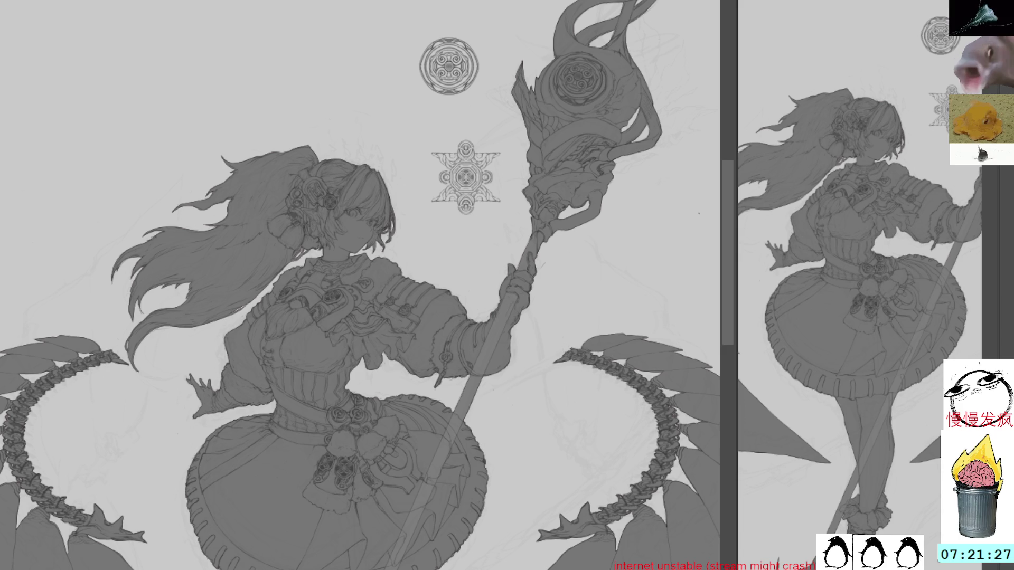
pyautogui.moveTo(478, 234)
pyautogui.mouseDown()
pyautogui.moveTo(510, 153)
pyautogui.moveTo(403, 183)
pyautogui.mouseUp()
pyautogui.moveTo(462, 135)
pyautogui.mouseDown()
pyautogui.moveTo(417, 174)
pyautogui.moveTo(502, 232)
pyautogui.moveTo(491, 238)
pyautogui.mouseUp()
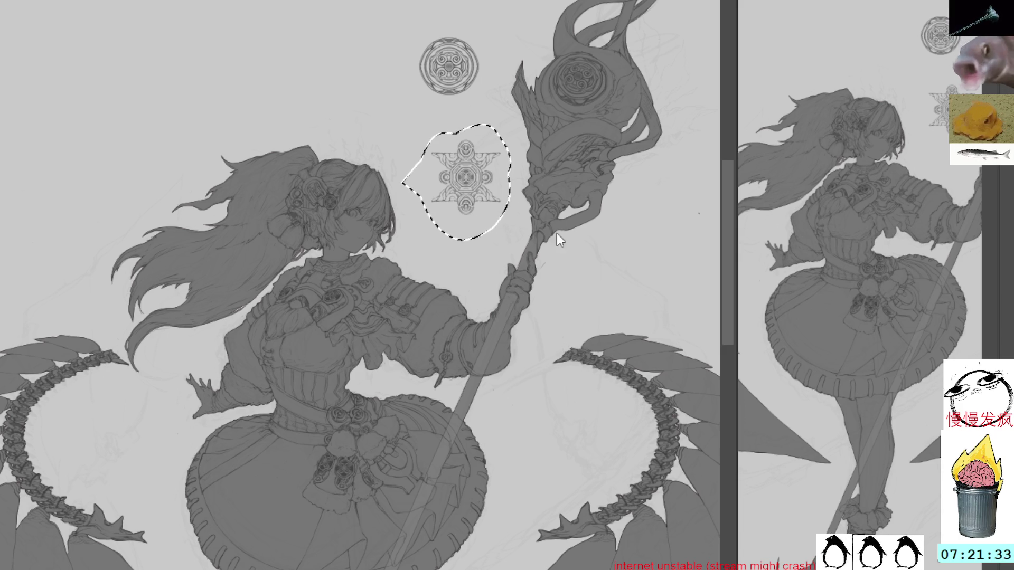
pyautogui.hotkey('ctrl', 'd')
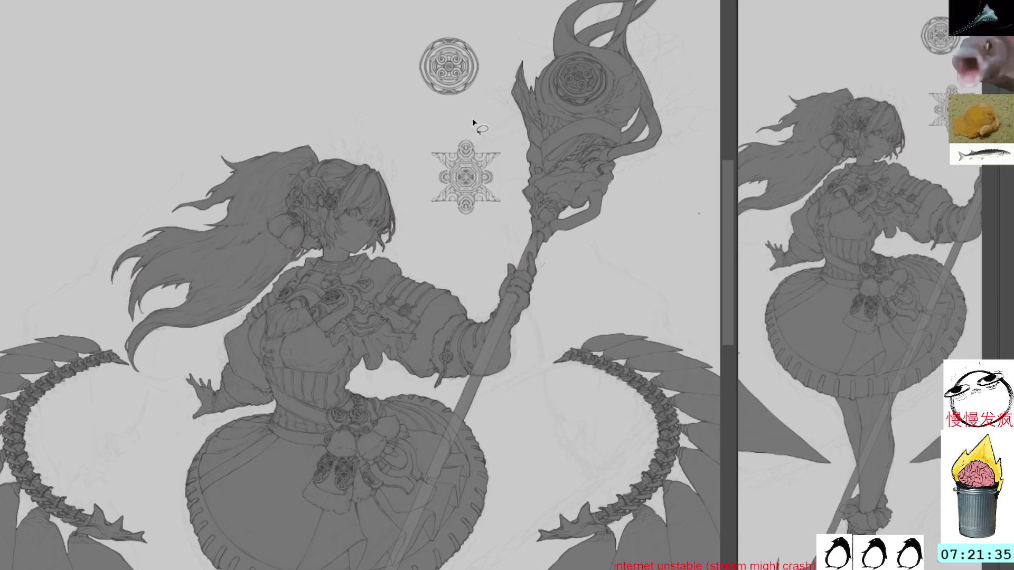
pyautogui.moveTo(476, 113)
pyautogui.mouseDown()
pyautogui.moveTo(410, 166)
pyautogui.moveTo(505, 206)
pyautogui.moveTo(503, 146)
pyautogui.mouseUp()
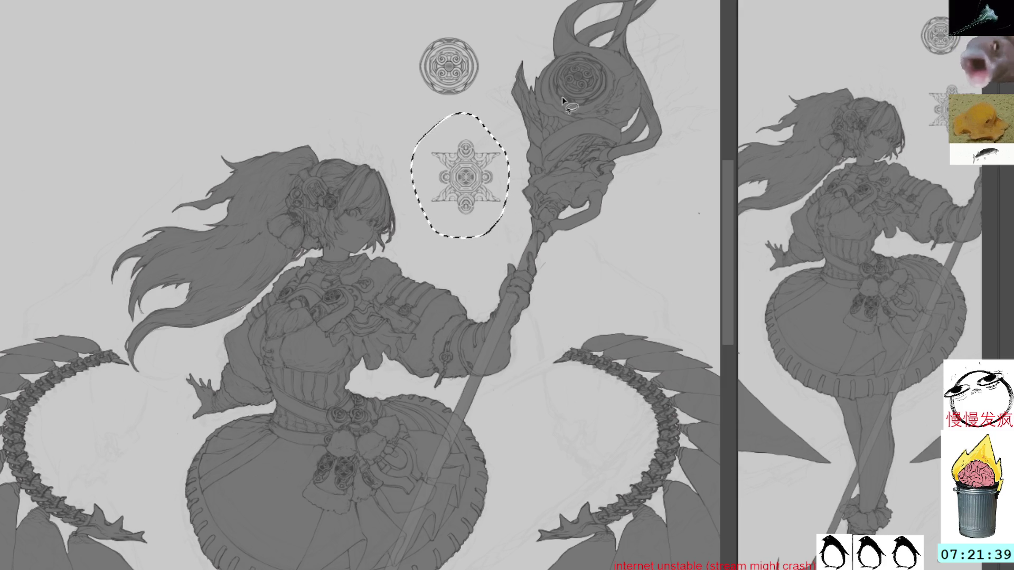
pyautogui.hotkey('ctrl', 'd')
pyautogui.hotkey('ctrl', 'z')
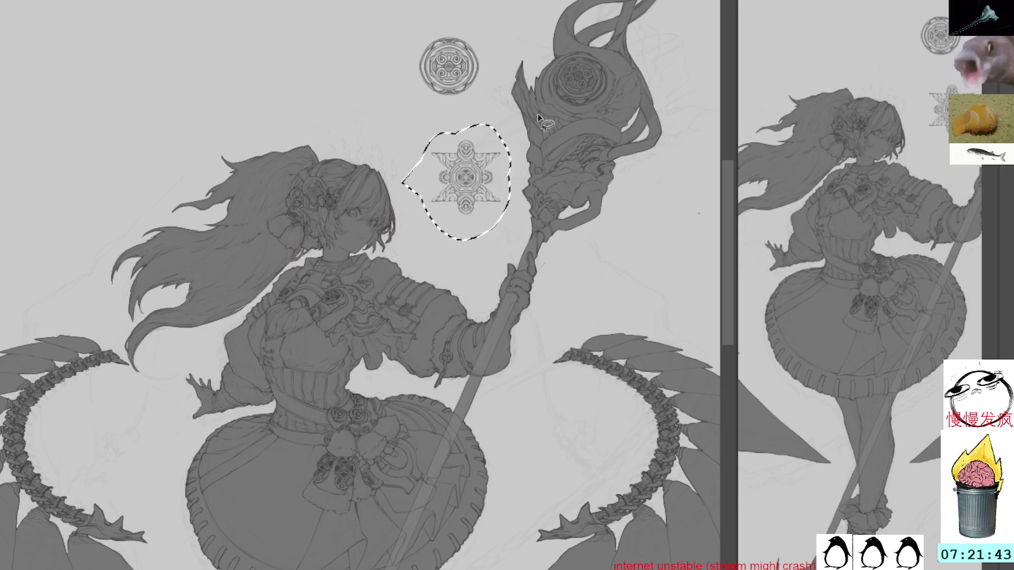
pyautogui.moveTo(490, 139)
pyautogui.mouseDown()
pyautogui.moveTo(489, 61)
pyautogui.moveTo(436, 182)
pyautogui.mouseUp()
pyautogui.moveTo(667, 21)
pyautogui.mouseDown()
pyautogui.moveTo(560, 183)
pyautogui.moveTo(544, 95)
pyautogui.moveTo(634, 155)
pyautogui.moveTo(623, 129)
pyautogui.moveTo(622, 153)
pyautogui.mouseUp()
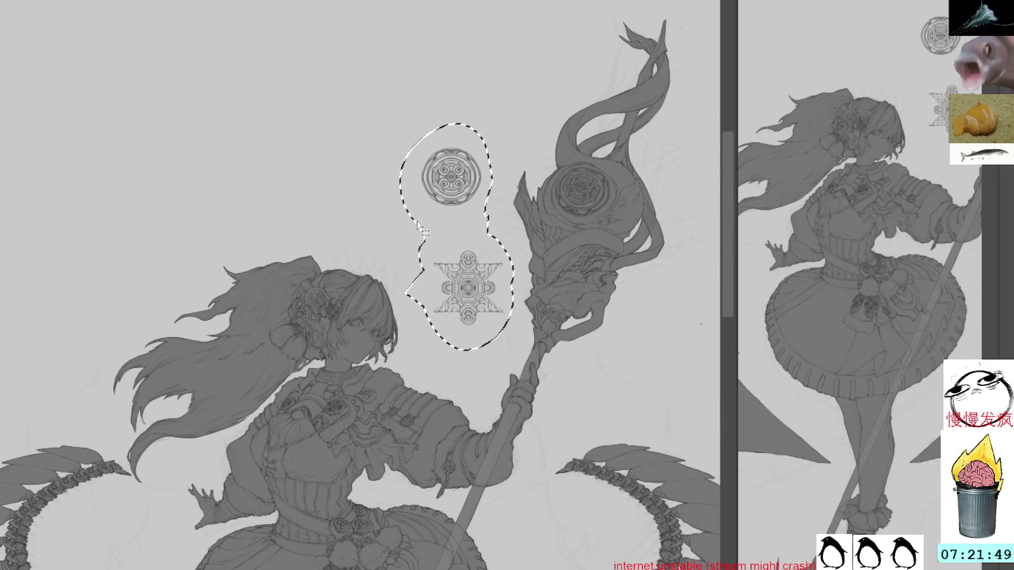
pyautogui.hotkey('ctrl', 'd')
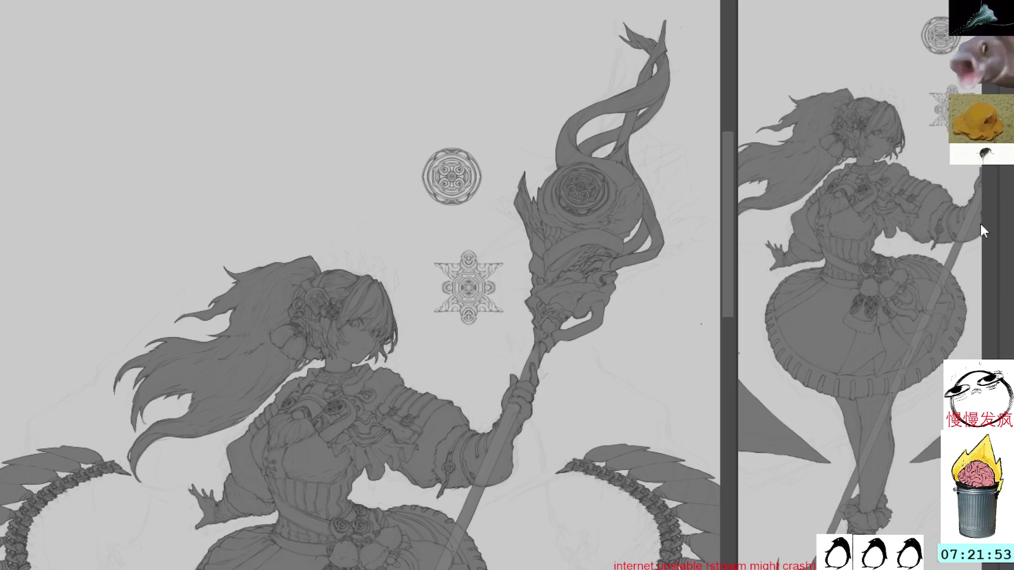
pyautogui.moveTo(457, 222)
pyautogui.mouseDown()
pyautogui.moveTo(416, 272)
pyautogui.moveTo(496, 331)
pyautogui.moveTo(479, 224)
pyautogui.mouseUp()
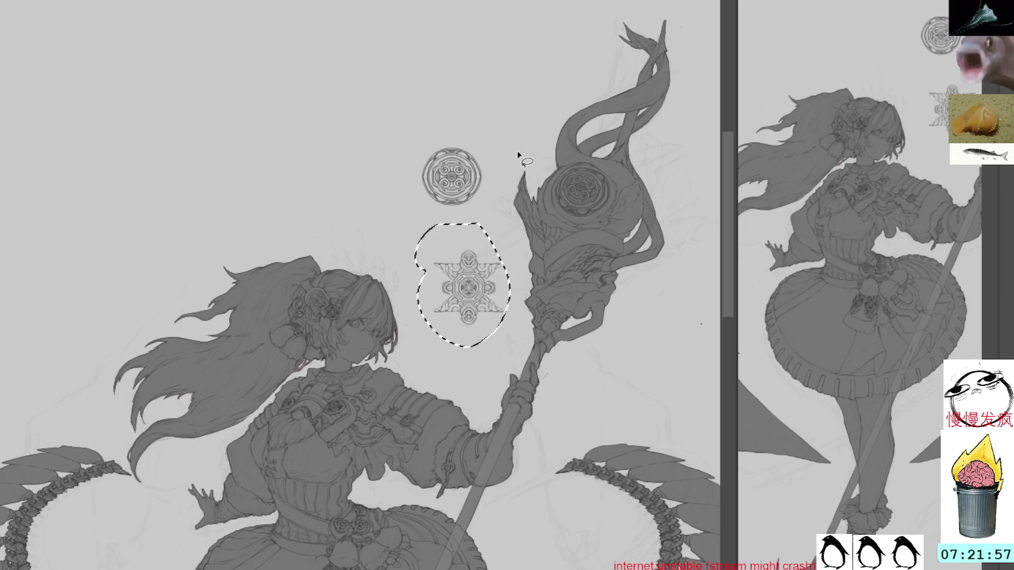
pyautogui.hotkey('ctrl', 'd')
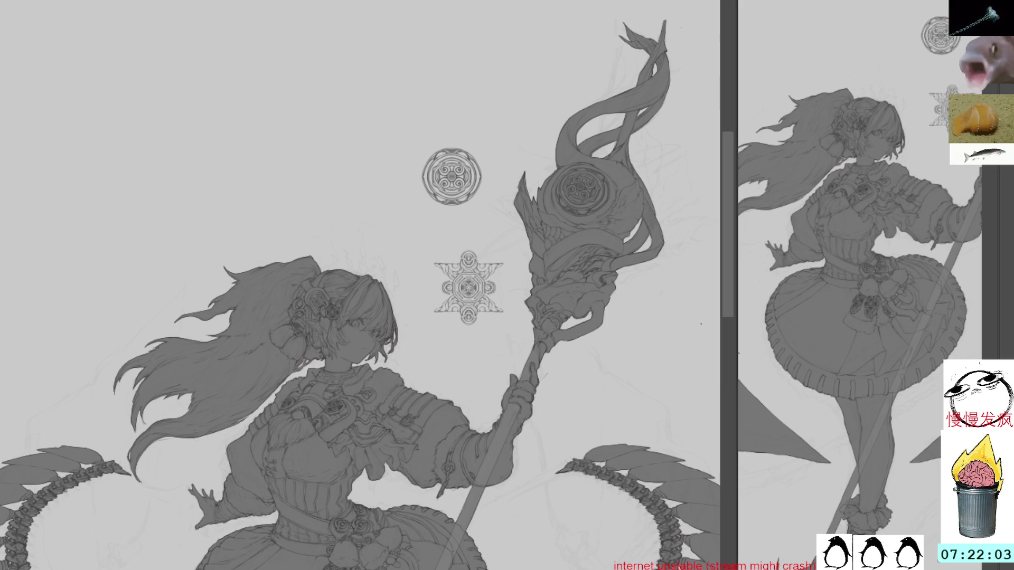
pyautogui.hotkey('ctrl', 'z')
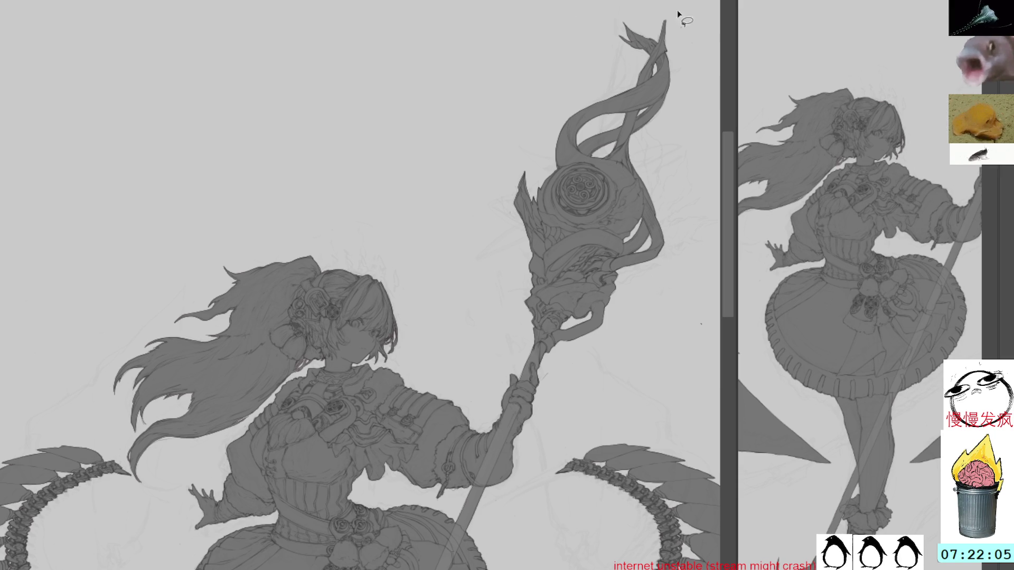
# Scale the head ornament up hugely and lower its layer opacity to 40%
pyautogui.hotkey('ctrl', 't')
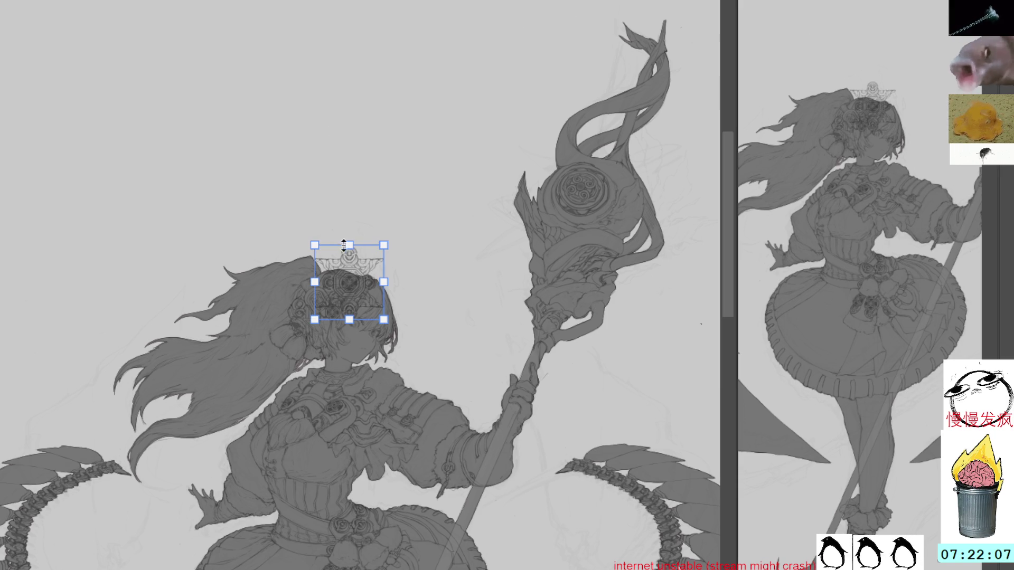
pyautogui.moveTo(344, 243); pyautogui.dragTo(346, 0)
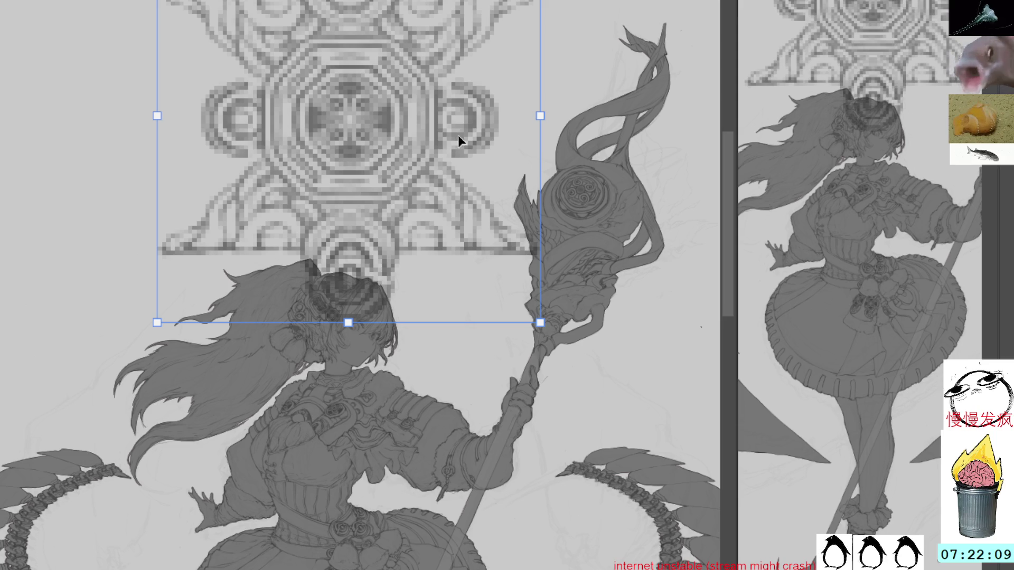
pyautogui.moveTo(453, 102)
pyautogui.mouseDown()
pyautogui.moveTo(462, 268)
pyautogui.moveTo(473, 301)
pyautogui.mouseUp()
pyautogui.press('Return')
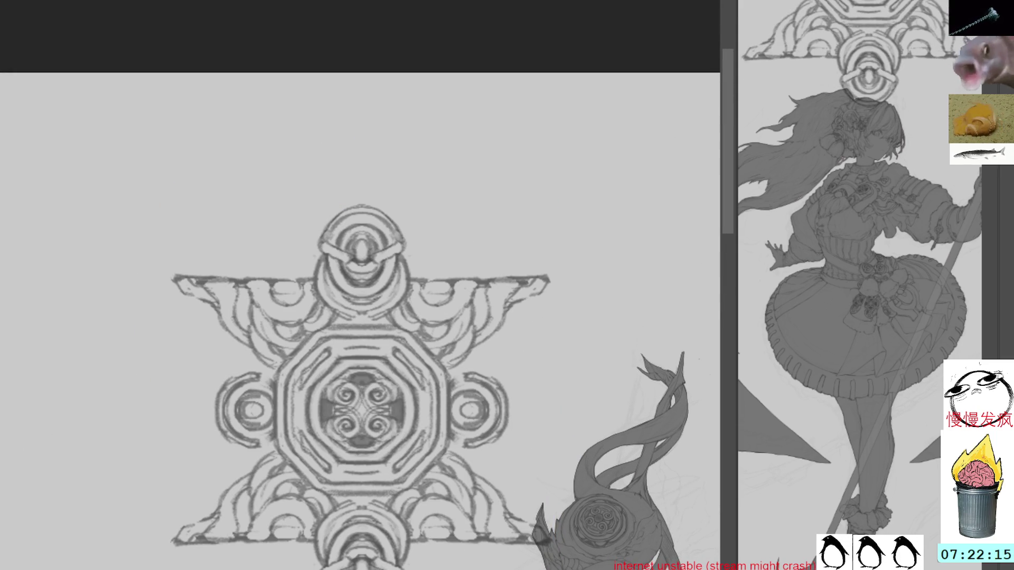
pyautogui.press('4')
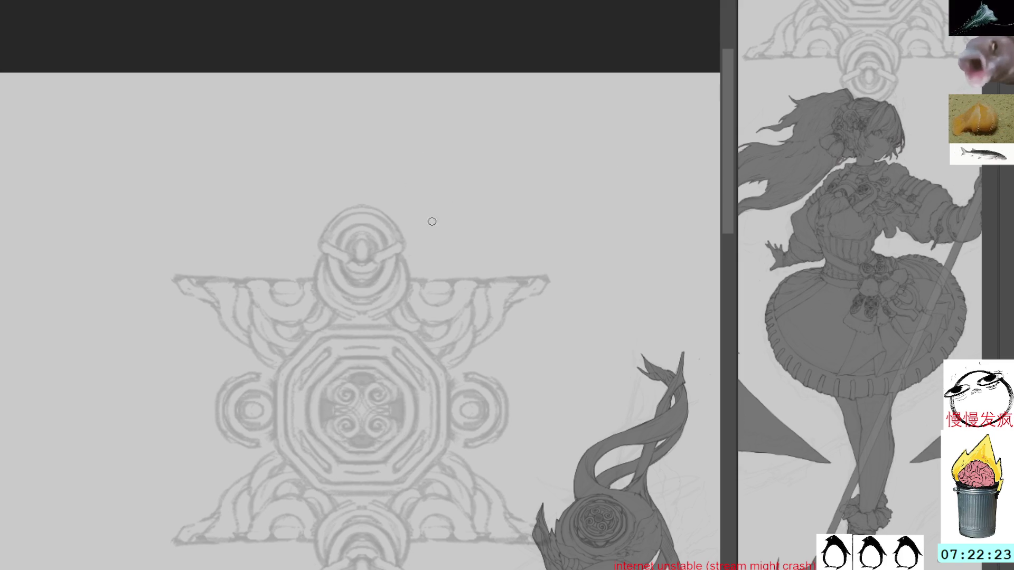
# Transform the faint ornament again, enlarging it and moving it above the girl's head
pyautogui.moveTo(514, 278); pyautogui.dragTo(528, 79)
pyautogui.moveTo(534, 385)
pyautogui.mouseDown()
pyautogui.moveTo(544, 44)
pyautogui.moveTo(540, 518)
pyautogui.mouseUp()
pyautogui.moveTo(539, 64); pyautogui.dragTo(536, 216)
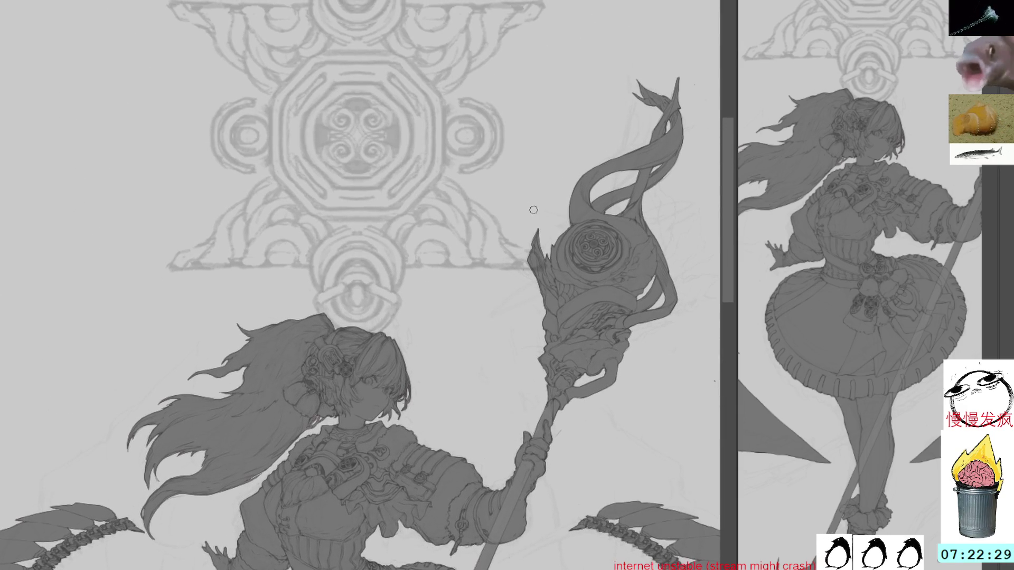
pyautogui.moveTo(507, 165)
pyautogui.mouseDown()
pyautogui.moveTo(544, 226)
pyautogui.moveTo(460, 118)
pyautogui.mouseUp()
pyautogui.hotkey('ctrl', 't')
pyautogui.moveTo(385, 312); pyautogui.dragTo(384, 504)
pyautogui.moveTo(511, 238)
pyautogui.mouseDown()
pyautogui.moveTo(500, 181)
pyautogui.moveTo(495, 202)
pyautogui.moveTo(506, 188)
pyautogui.mouseUp()
pyautogui.press('Return')
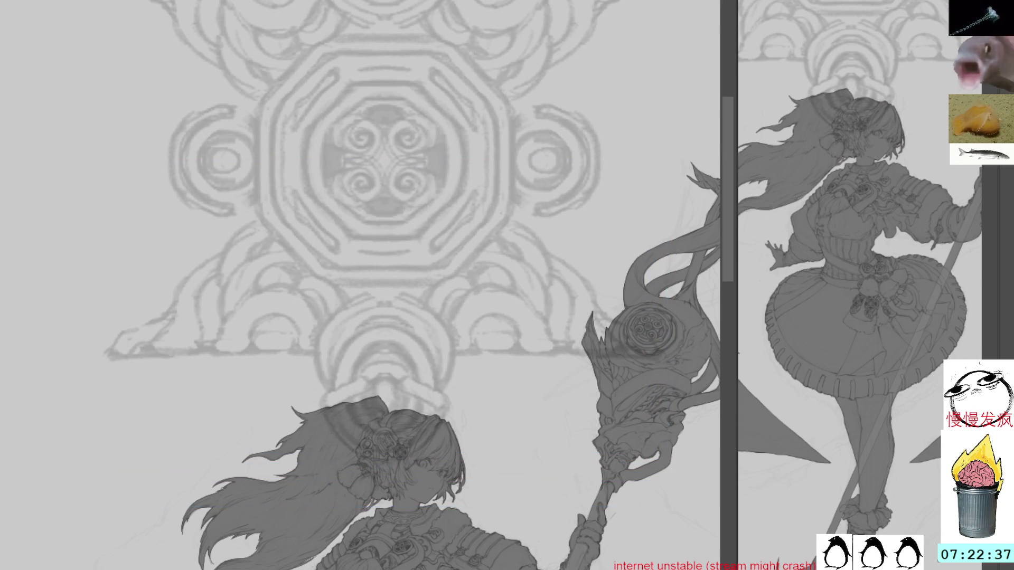
# Shrink the emblem slightly and commit its final size
pyautogui.moveTo(629, 71)
pyautogui.mouseDown()
pyautogui.moveTo(591, 120)
pyautogui.moveTo(607, 195)
pyautogui.mouseUp()
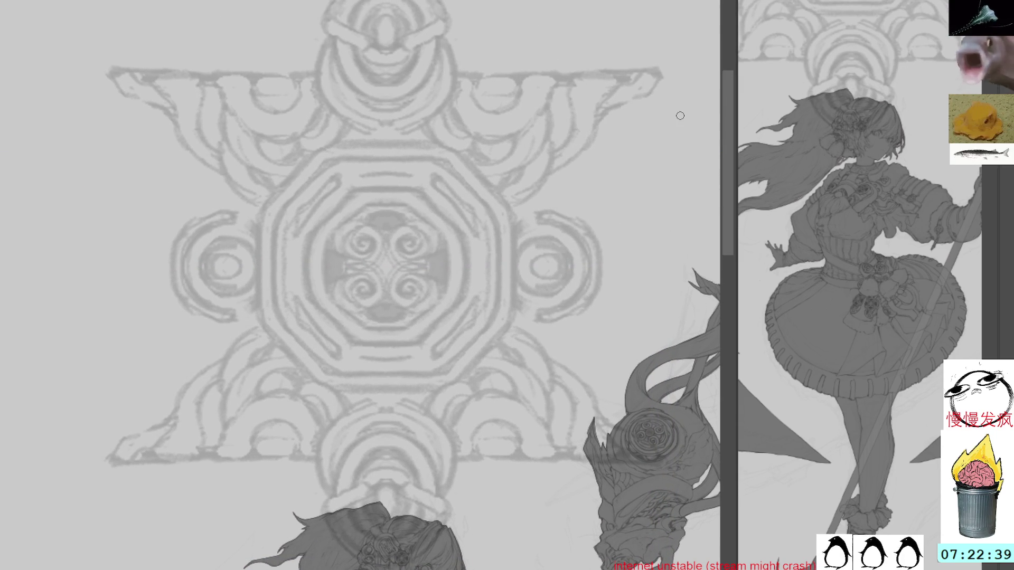
pyautogui.hotkey('ctrl', 'z')
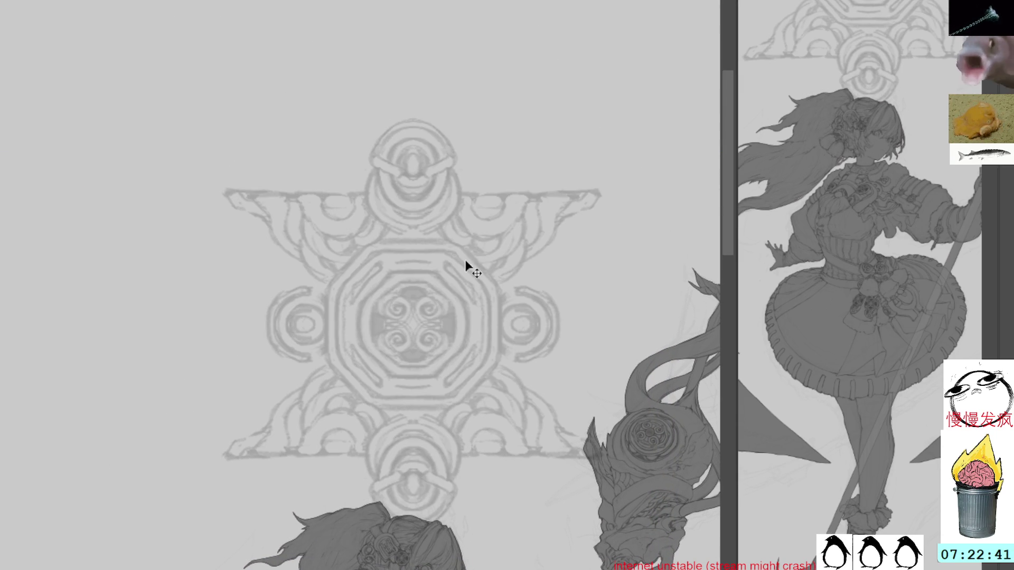
pyautogui.hotkey('ctrl', 't')
pyautogui.press('Return')
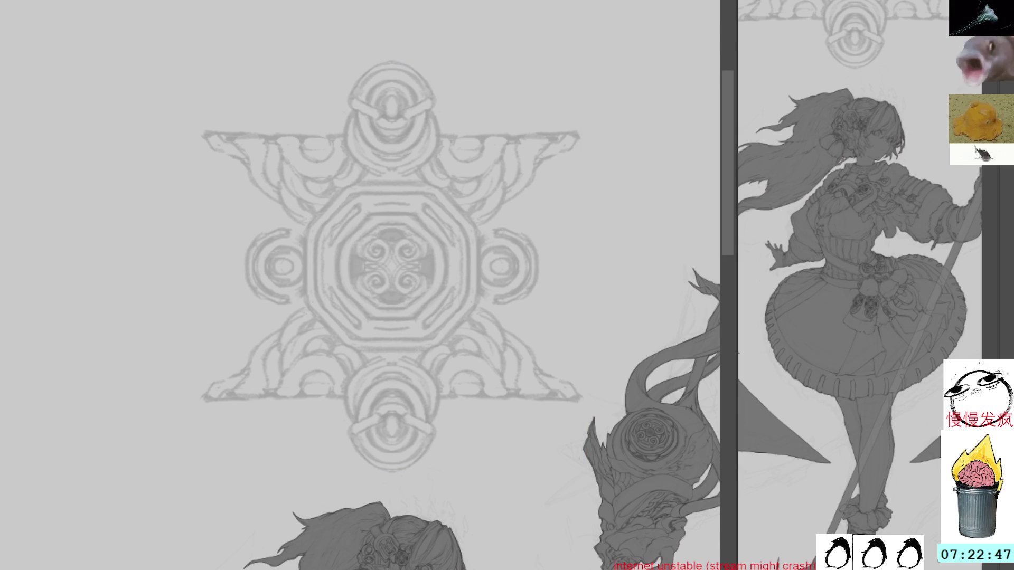
# Place a vertical mirror axis near the emblem's centre, then hide it
pyautogui.moveTo(454, 565); pyautogui.dragTo(454, 180)
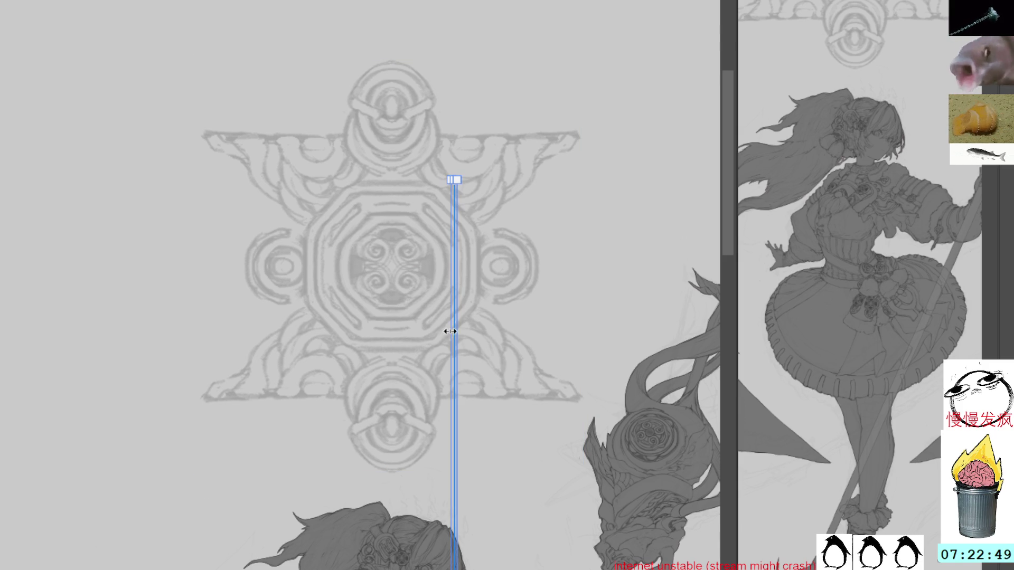
pyautogui.moveTo(448, 335)
pyautogui.mouseDown()
pyautogui.moveTo(376, 211)
pyautogui.moveTo(396, 465)
pyautogui.mouseUp()
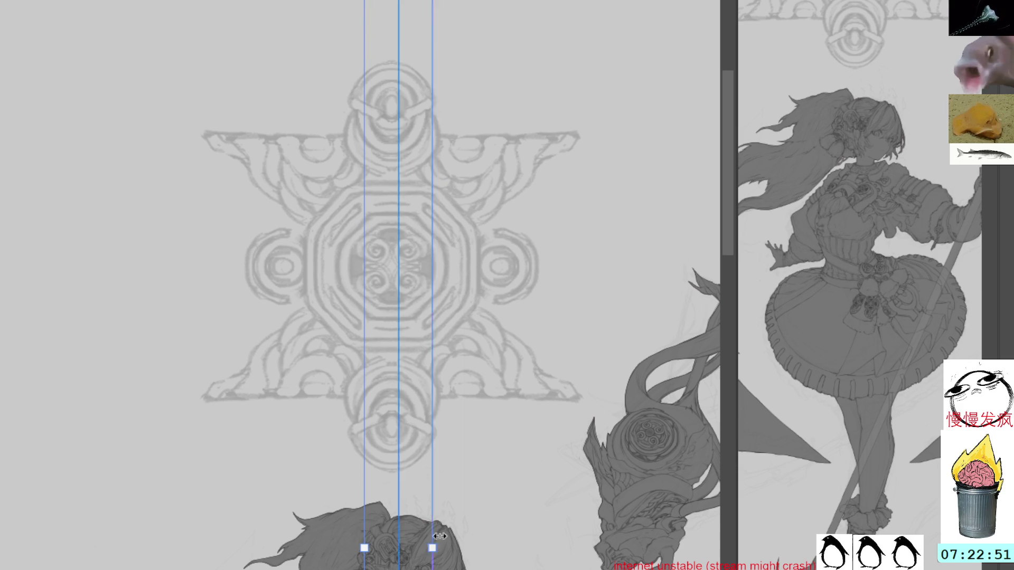
pyautogui.moveTo(557, 360); pyautogui.dragTo(395, 362)
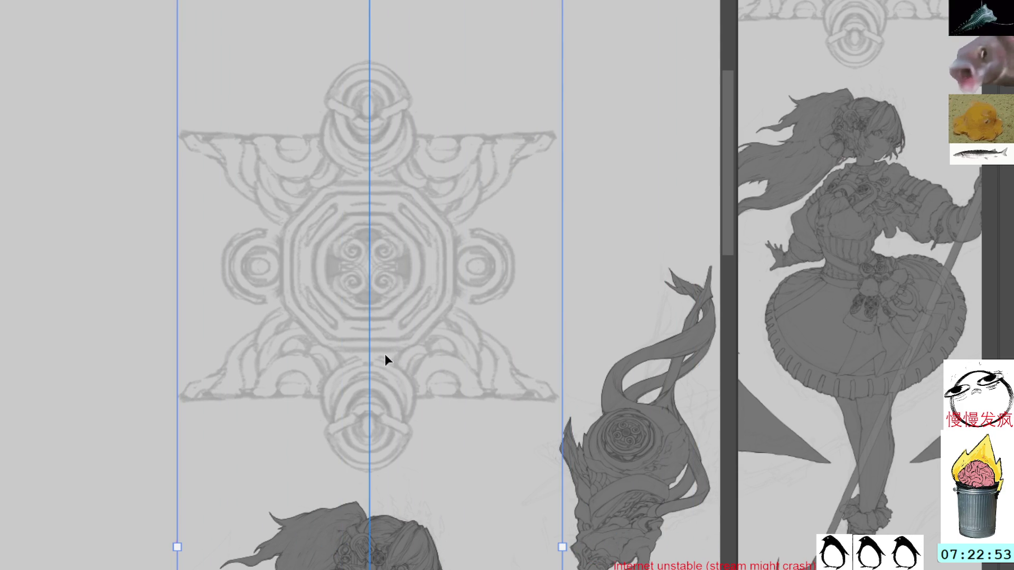
pyautogui.press('p')
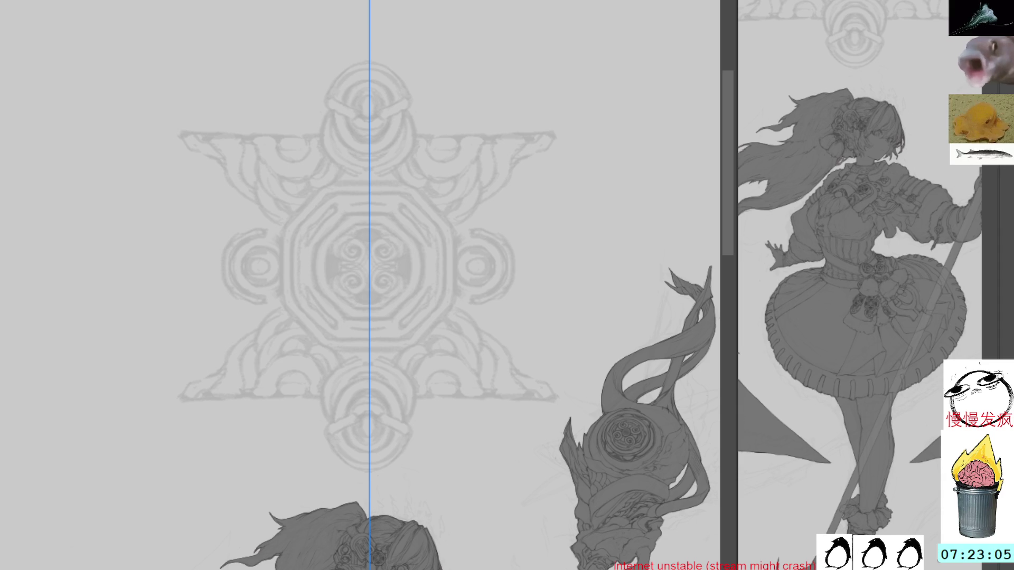
pyautogui.hotkey('ctrl', ';')
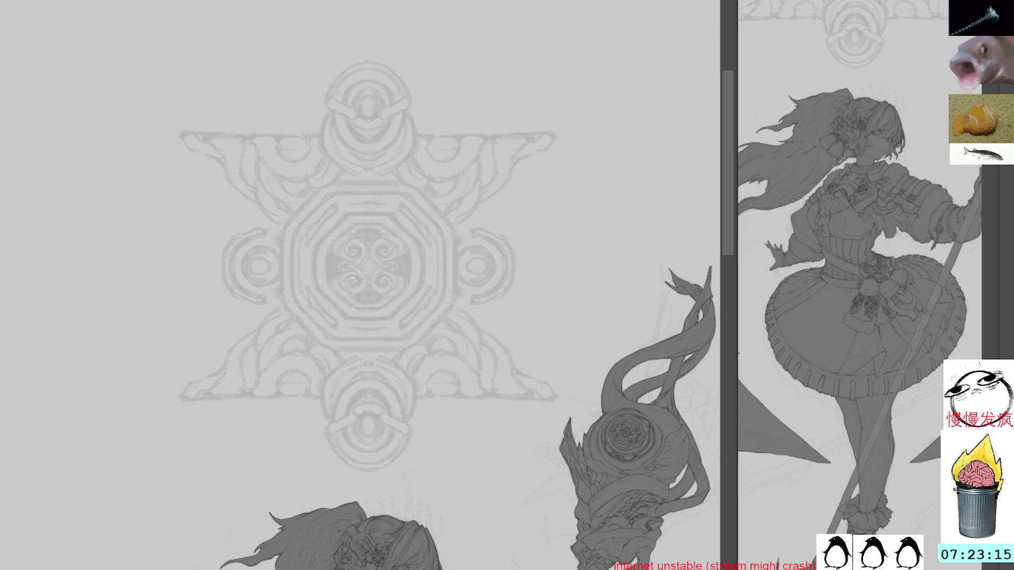
# Redraw the vertical mirror axis exactly on the emblem's centre line and confirm it
pyautogui.moveTo(430, 180); pyautogui.dragTo(432, 433)
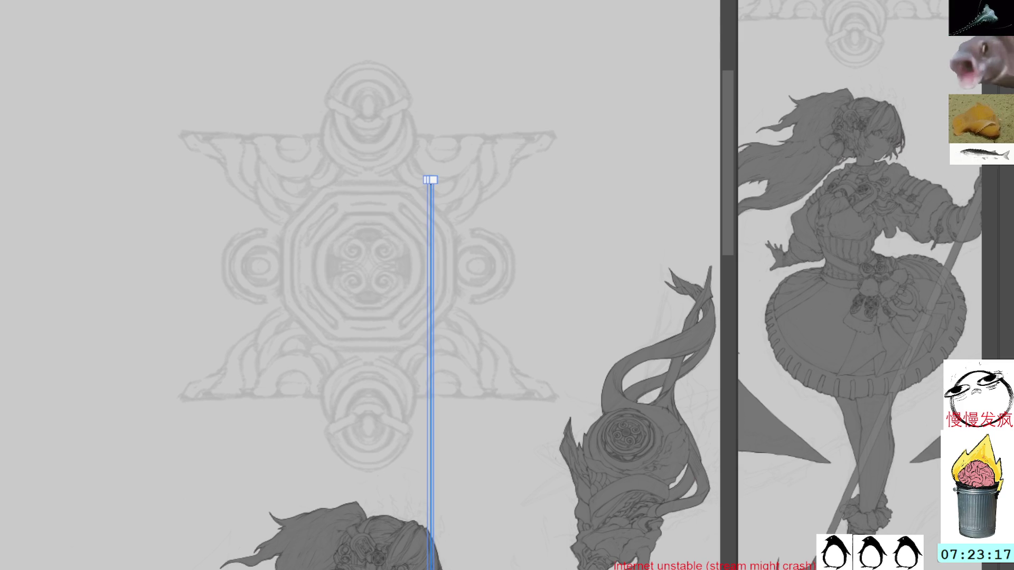
pyautogui.moveTo(430, 180)
pyautogui.mouseDown()
pyautogui.moveTo(480, 550)
pyautogui.moveTo(351, 109)
pyautogui.moveTo(372, 63)
pyautogui.moveTo(372, 211)
pyautogui.moveTo(593, 217)
pyautogui.moveTo(529, 276)
pyautogui.moveTo(391, 301)
pyautogui.moveTo(387, 313)
pyautogui.mouseUp()
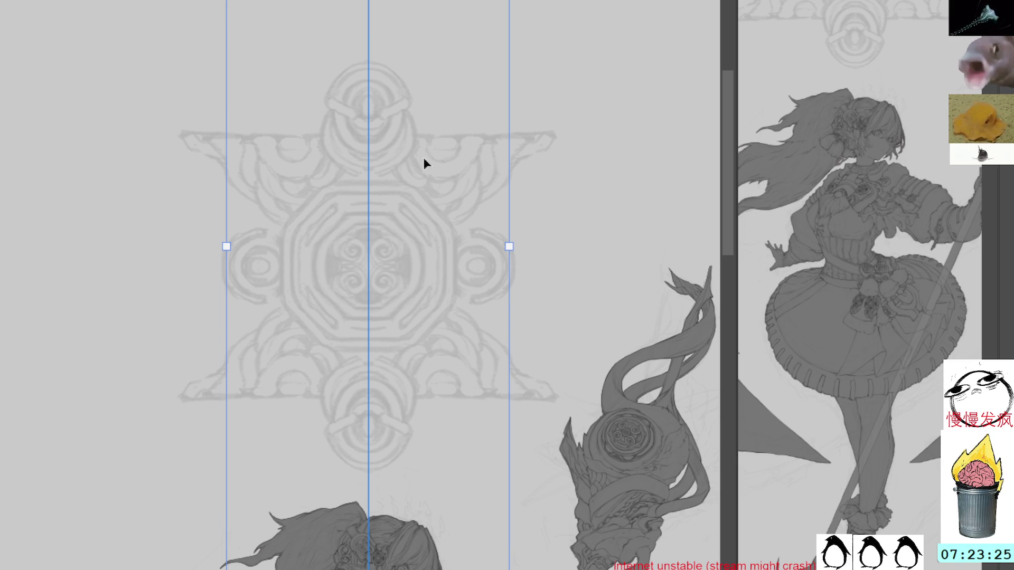
pyautogui.press('b')
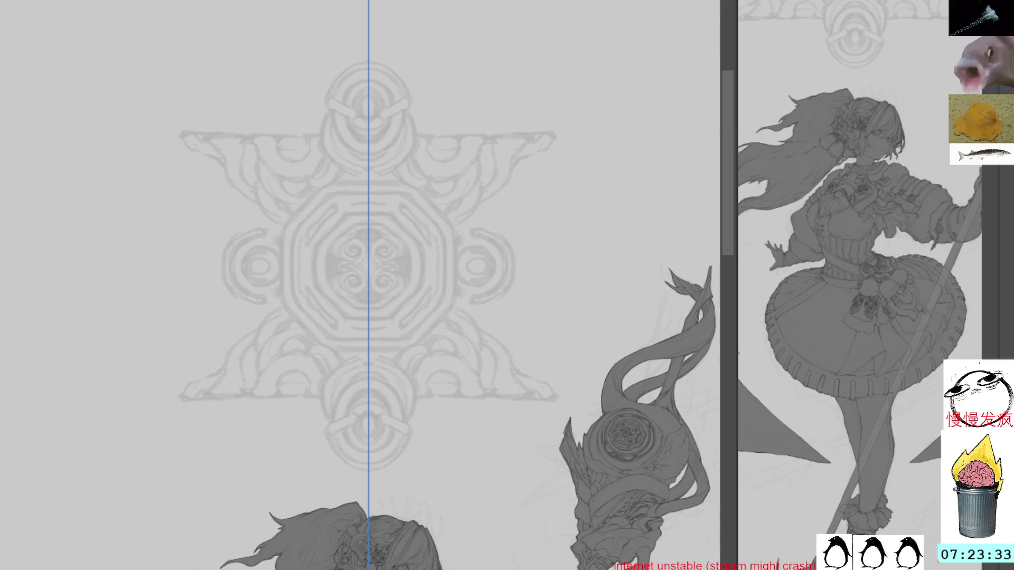
pyautogui.hotkey('ctrl', 'z')
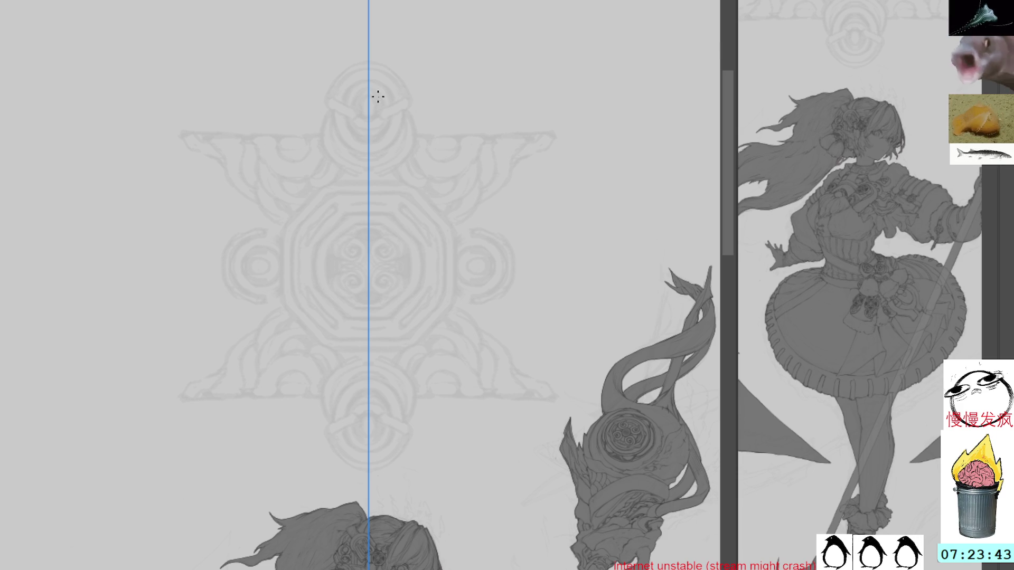
# Hide the mirror axis, zoom both windows in on the emblem's top ring and the torso, and tilt the view slightly
pyautogui.hotkey('ctrl', ';')
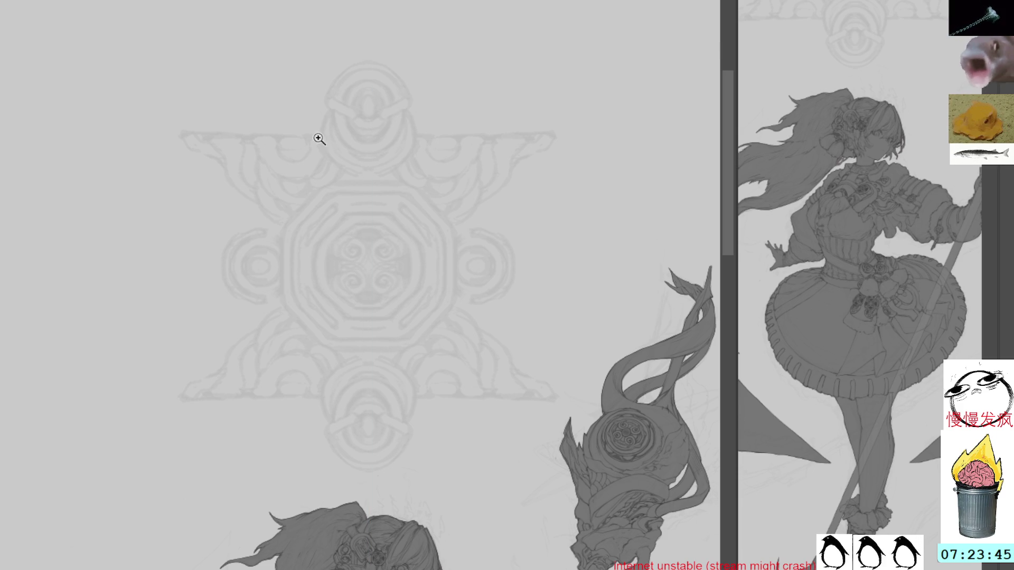
pyautogui.click(391, 235)
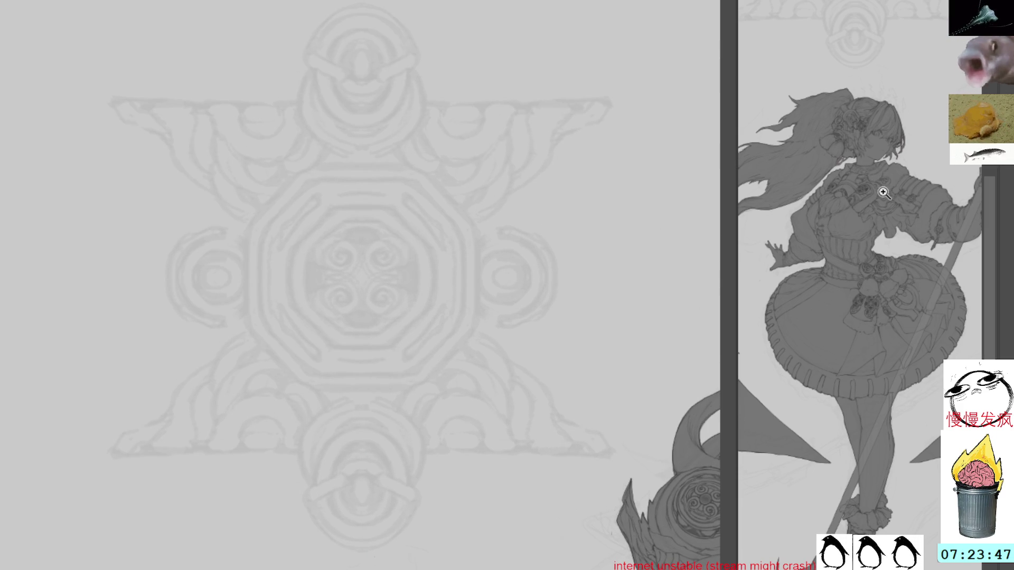
pyautogui.click(883, 192)
pyautogui.click(879, 165)
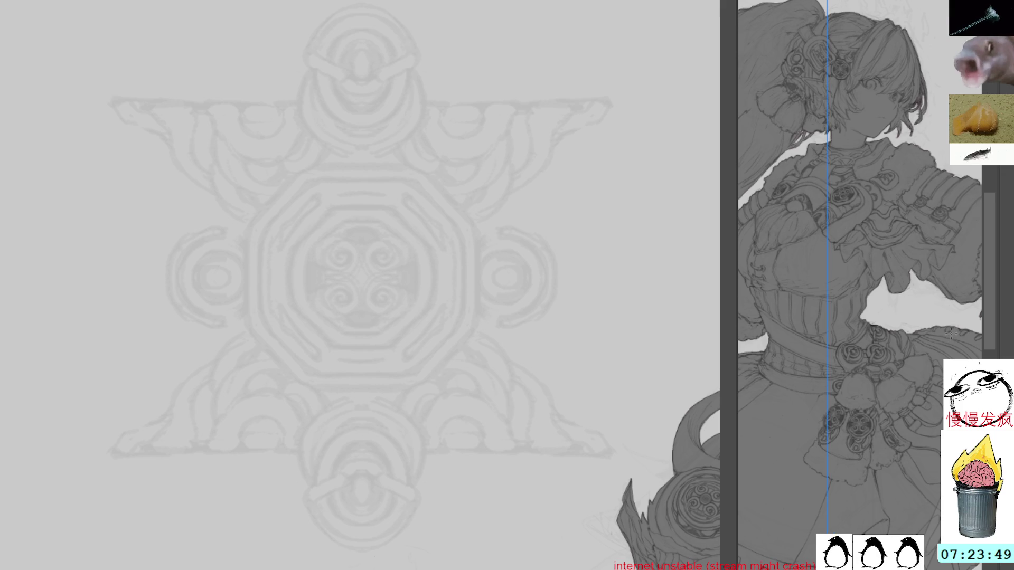
pyautogui.moveTo(405, 77); pyautogui.dragTo(471, 213)
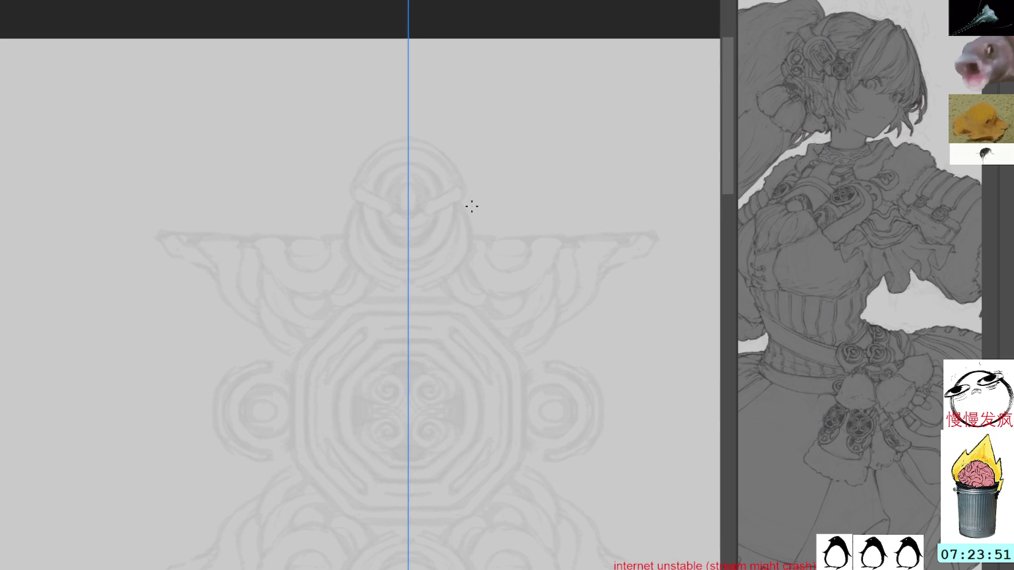
pyautogui.click(492, 218)
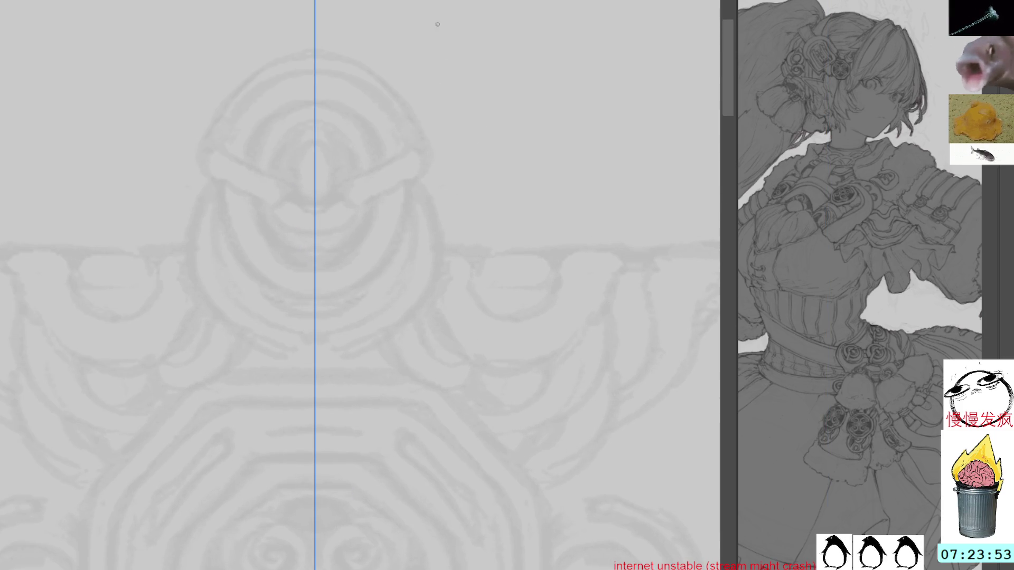
pyautogui.moveTo(492, 159)
pyautogui.mouseDown()
pyautogui.moveTo(487, 64)
pyautogui.moveTo(349, 79)
pyautogui.moveTo(477, 140)
pyautogui.mouseUp()
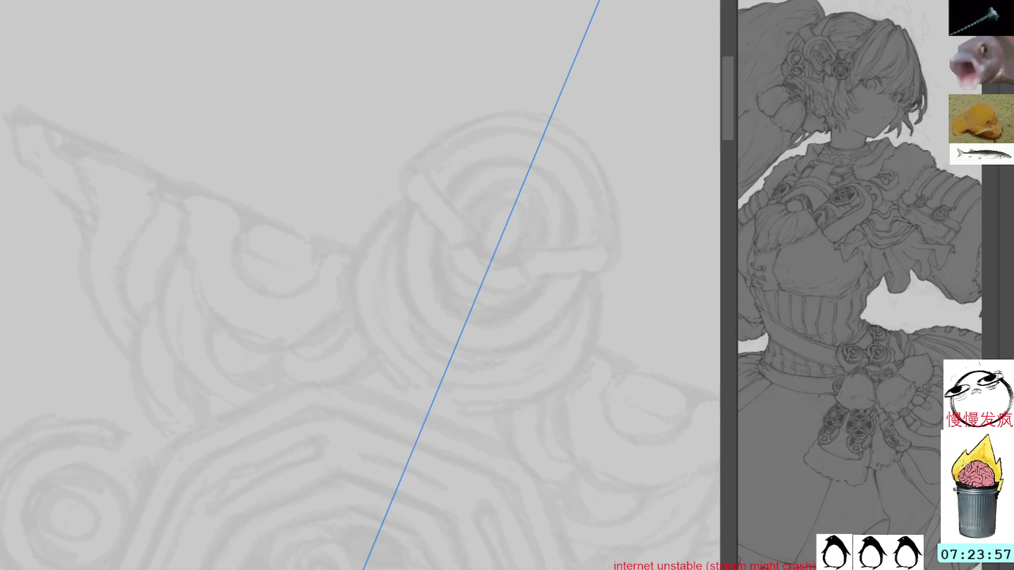
# Try mirrored strokes at the tube end and down the top ring, undo them, and restore the upright view
pyautogui.moveTo(410, 180)
pyautogui.mouseDown()
pyautogui.moveTo(408, 199)
pyautogui.moveTo(423, 186)
pyautogui.mouseUp()
pyautogui.moveTo(443, 122); pyautogui.dragTo(456, 166)
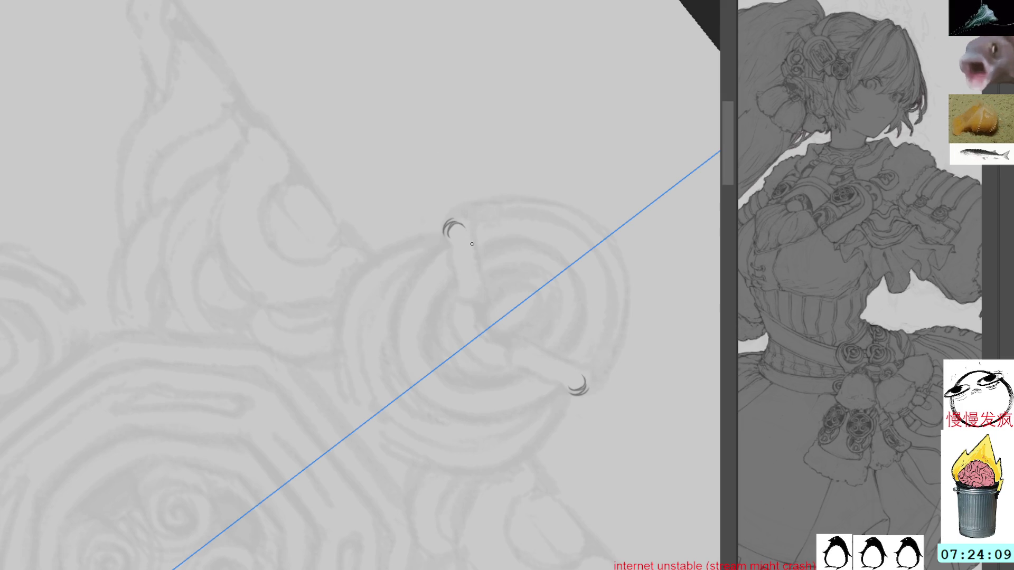
pyautogui.moveTo(475, 227); pyautogui.dragTo(487, 294)
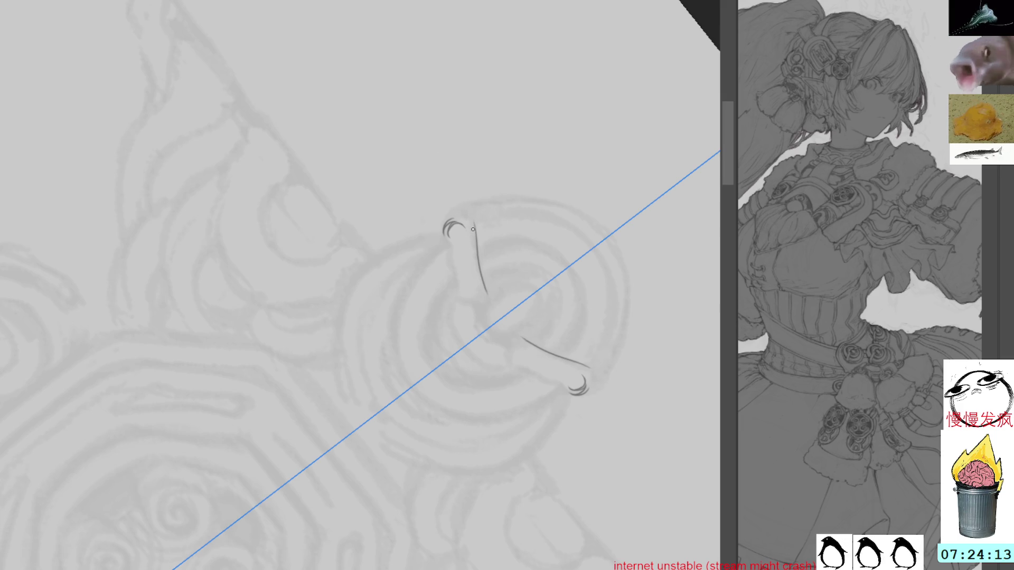
pyautogui.moveTo(475, 252); pyautogui.dragTo(483, 286)
pyautogui.hotkey('ctrl', 'z')
pyautogui.moveTo(472, 244); pyautogui.dragTo(481, 290)
pyautogui.hotkey('ctrl', 'z')
pyautogui.hotkey('ctrl', 'z')
pyautogui.hotkey('ctrl', 'z')
pyautogui.hotkey('ctrl', 'z')
pyautogui.press('Delete')
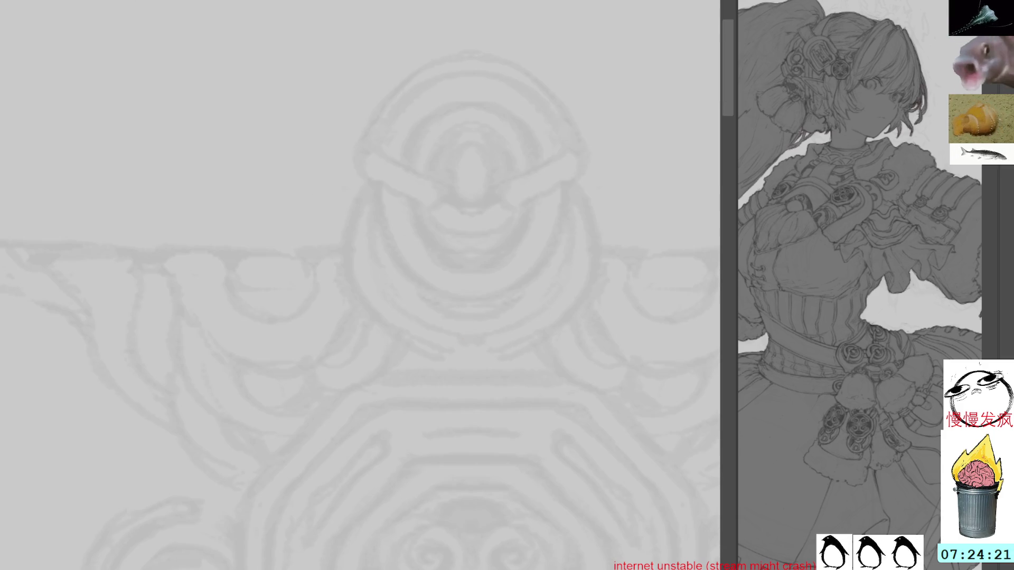
# Try mirrored curled and curved stroke pairs near the emblem's top arc, undoing each
pyautogui.moveTo(559, 211)
pyautogui.mouseDown()
pyautogui.moveTo(576, 209)
pyautogui.moveTo(586, 240)
pyautogui.moveTo(602, 249)
pyautogui.mouseUp()
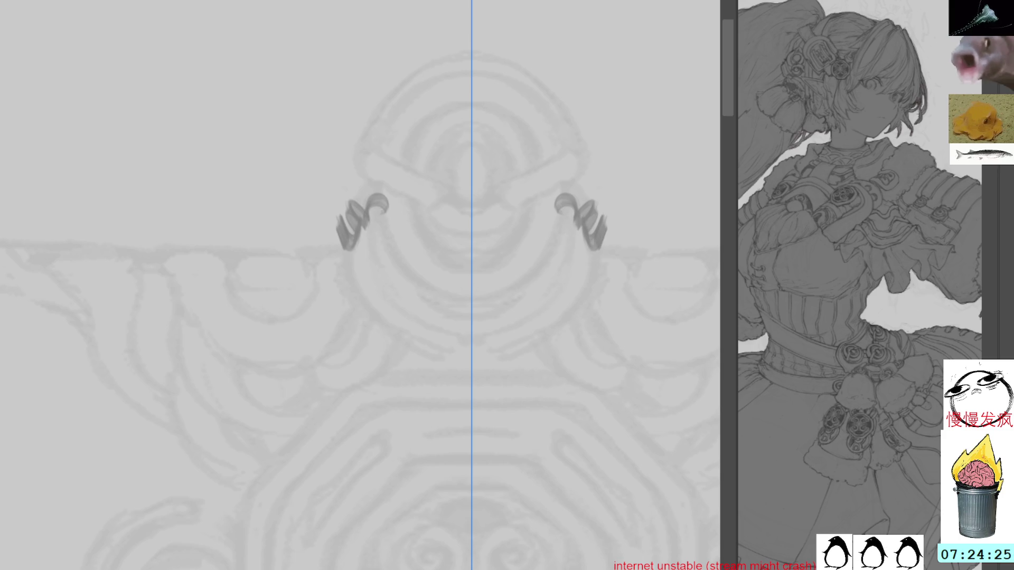
pyautogui.hotkey('ctrl', 'z')
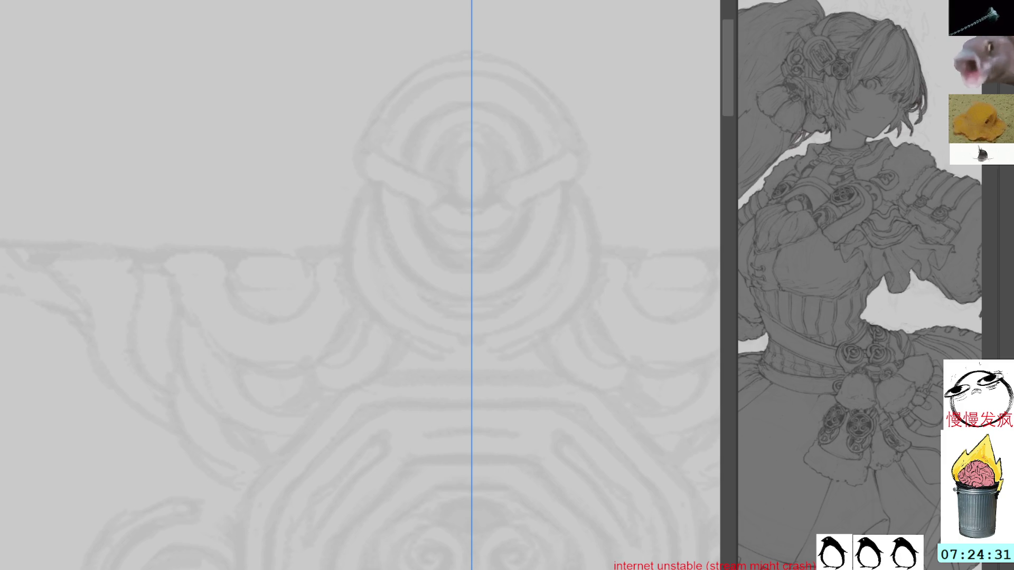
pyautogui.moveTo(506, 84); pyautogui.dragTo(529, 180)
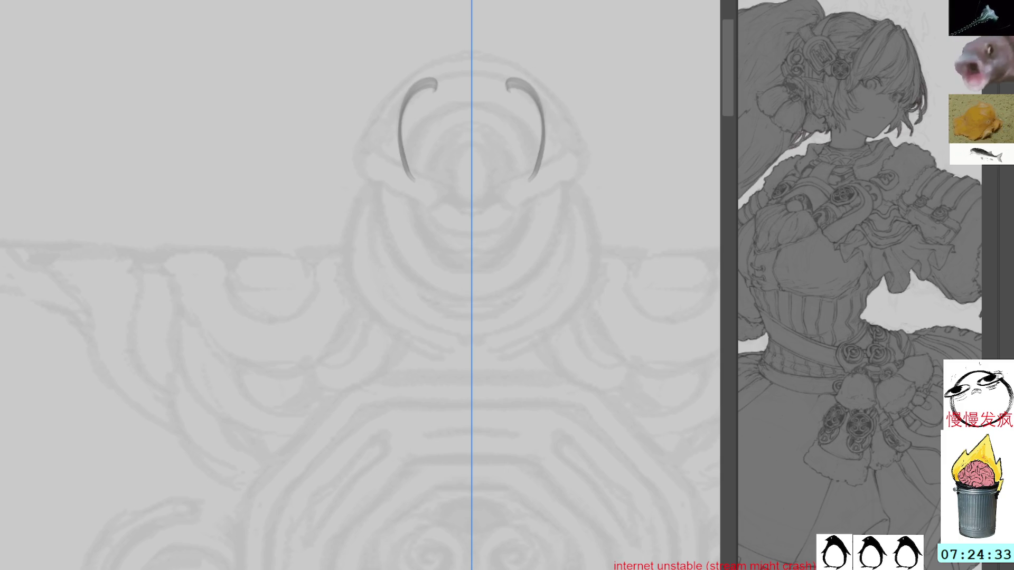
pyautogui.hotkey('ctrl', 'z')
pyautogui.hotkey('ctrl', 'z')
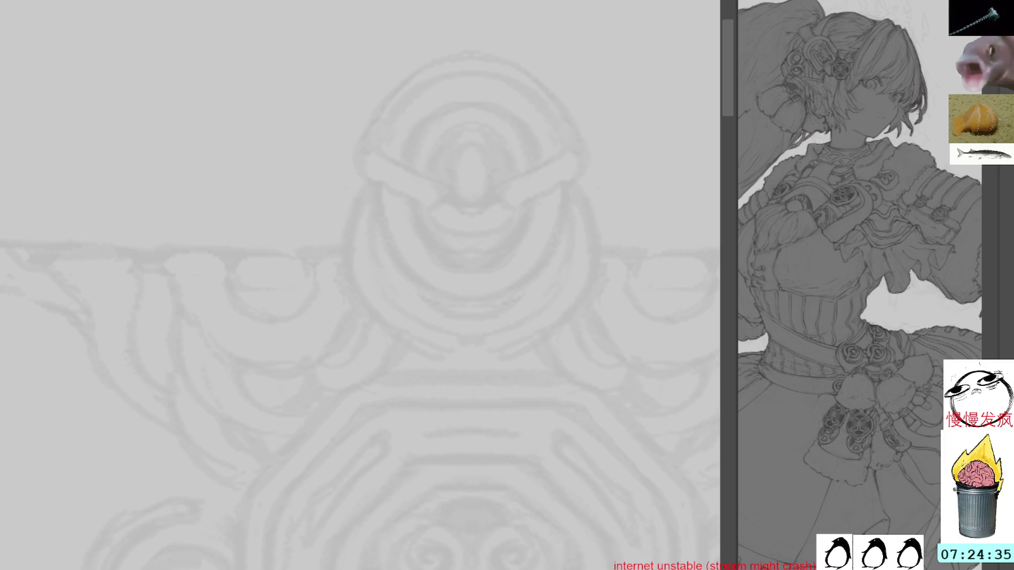
pyautogui.scroll(-2, 244, 27)
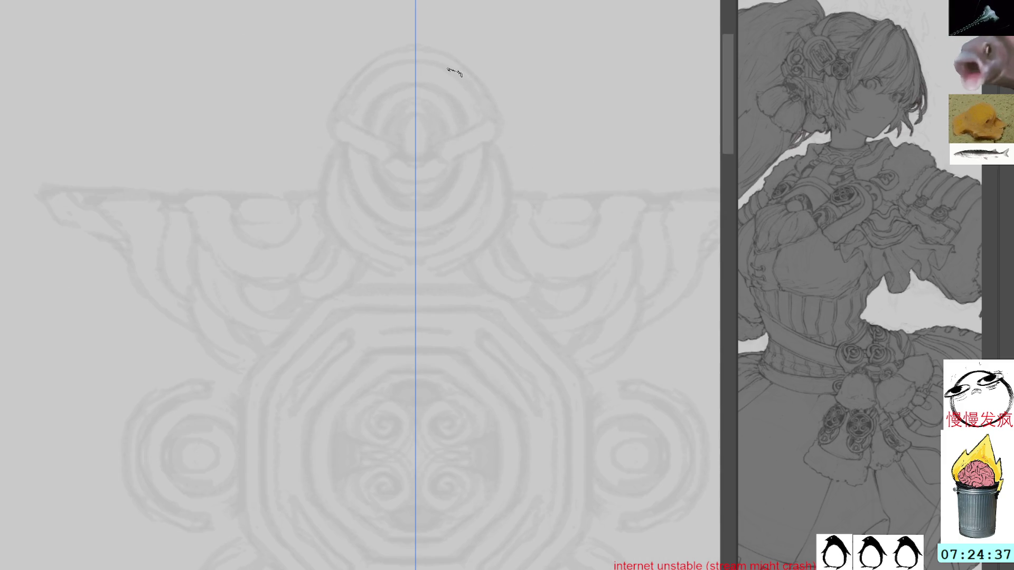
pyautogui.moveTo(457, 77); pyautogui.dragTo(467, 134)
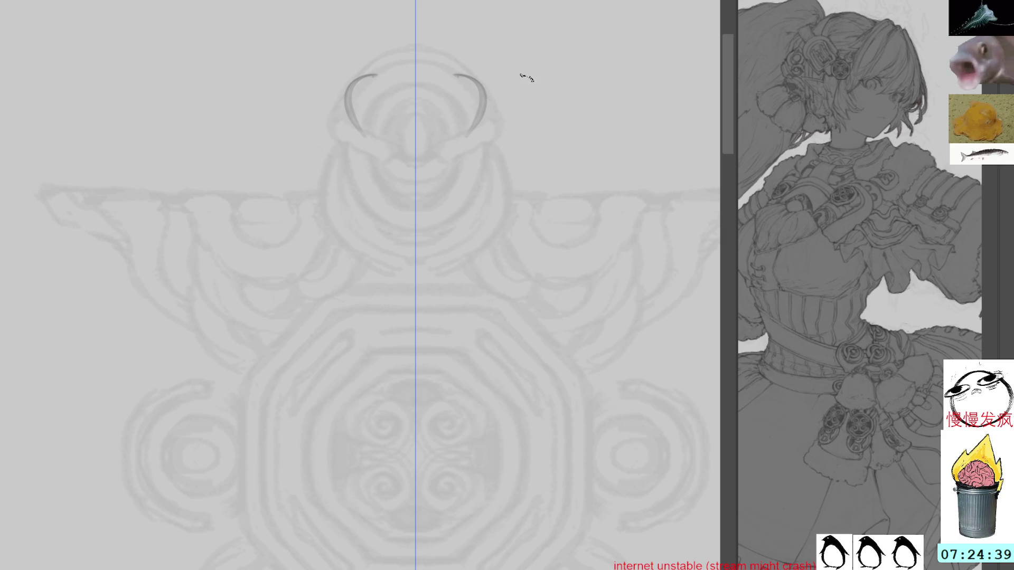
pyautogui.hotkey('ctrl', 'z')
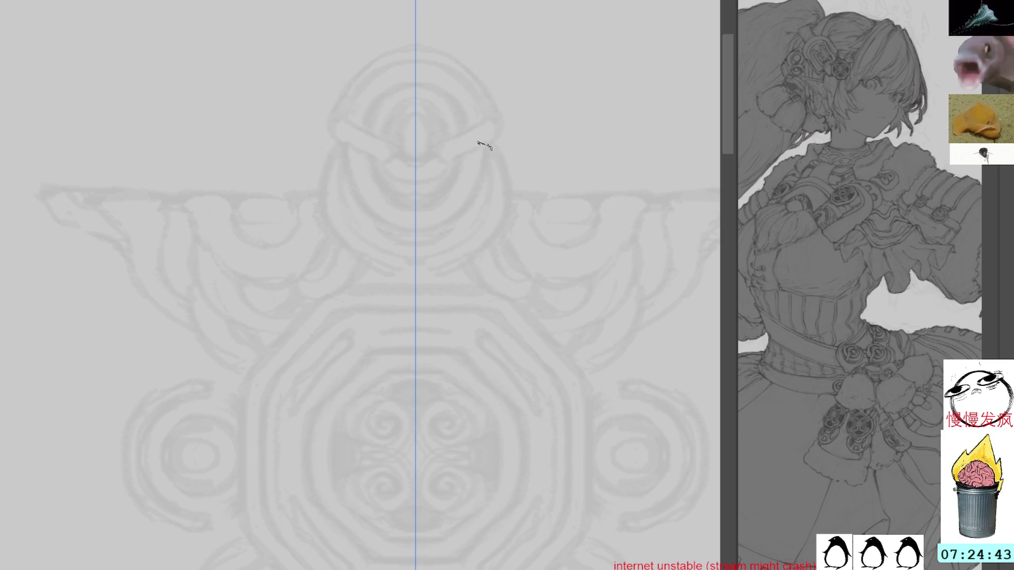
# Paint dark mirrored curls and swirls on both sides of the central ornament above the medallion
pyautogui.moveTo(452, 258)
pyautogui.mouseDown()
pyautogui.moveTo(443, 267)
pyautogui.moveTo(444, 253)
pyautogui.moveTo(442, 264)
pyautogui.mouseUp()
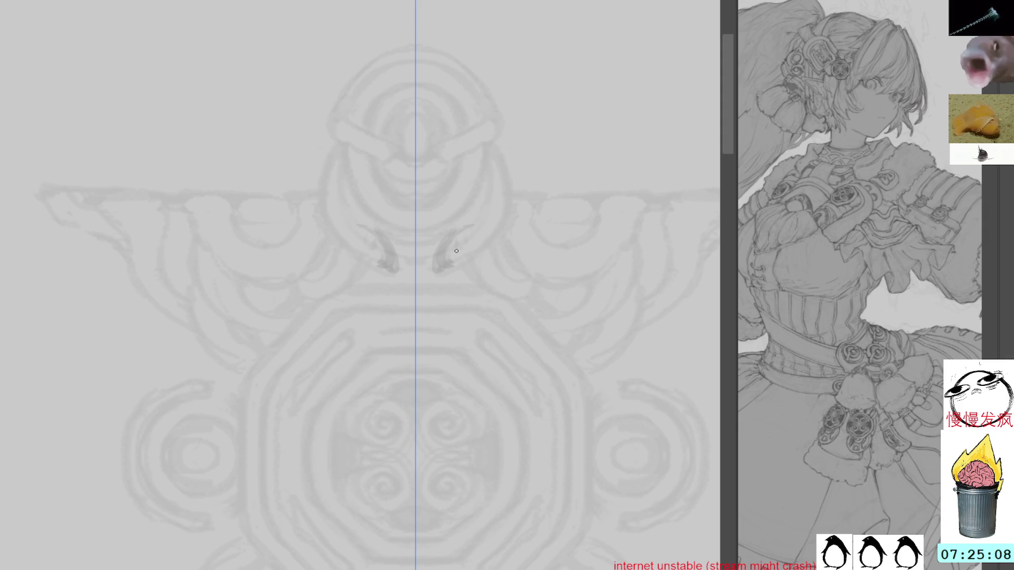
pyautogui.moveTo(446, 256)
pyautogui.mouseDown()
pyautogui.moveTo(491, 203)
pyautogui.moveTo(451, 226)
pyautogui.moveTo(452, 252)
pyautogui.moveTo(494, 191)
pyautogui.moveTo(458, 244)
pyautogui.moveTo(467, 253)
pyautogui.moveTo(478, 238)
pyautogui.moveTo(456, 284)
pyautogui.mouseUp()
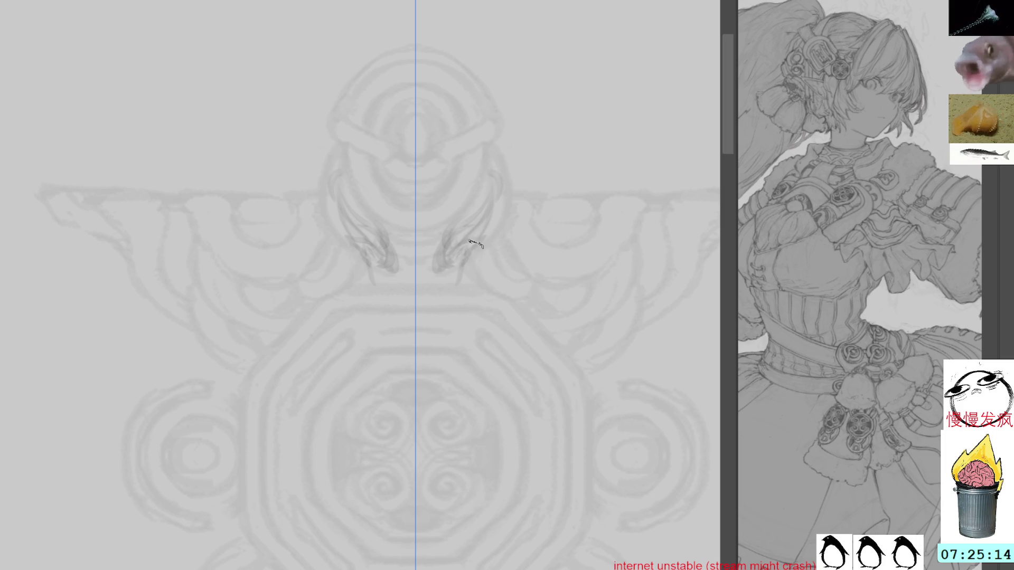
pyautogui.moveTo(489, 230)
pyautogui.mouseDown()
pyautogui.moveTo(500, 205)
pyautogui.moveTo(475, 283)
pyautogui.moveTo(520, 277)
pyautogui.moveTo(527, 287)
pyautogui.mouseUp()
pyautogui.moveTo(482, 246)
pyautogui.mouseDown()
pyautogui.moveTo(528, 288)
pyautogui.moveTo(497, 260)
pyautogui.moveTo(513, 272)
pyautogui.mouseUp()
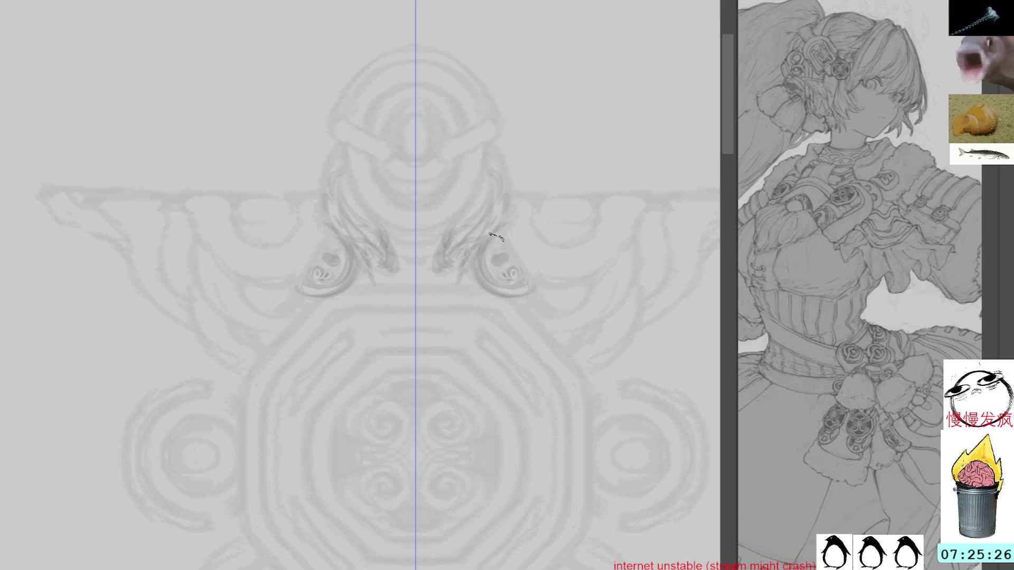
pyautogui.moveTo(499, 281)
pyautogui.mouseDown()
pyautogui.moveTo(513, 269)
pyautogui.moveTo(523, 277)
pyautogui.mouseUp()
pyautogui.hotkey('ctrl', 'z')
pyautogui.hotkey('ctrl', 'z')
pyautogui.hotkey('ctrl', 'shift', 'z')
pyautogui.hotkey('ctrl', 'shift', 'z')
pyautogui.moveTo(491, 243); pyautogui.dragTo(499, 260)
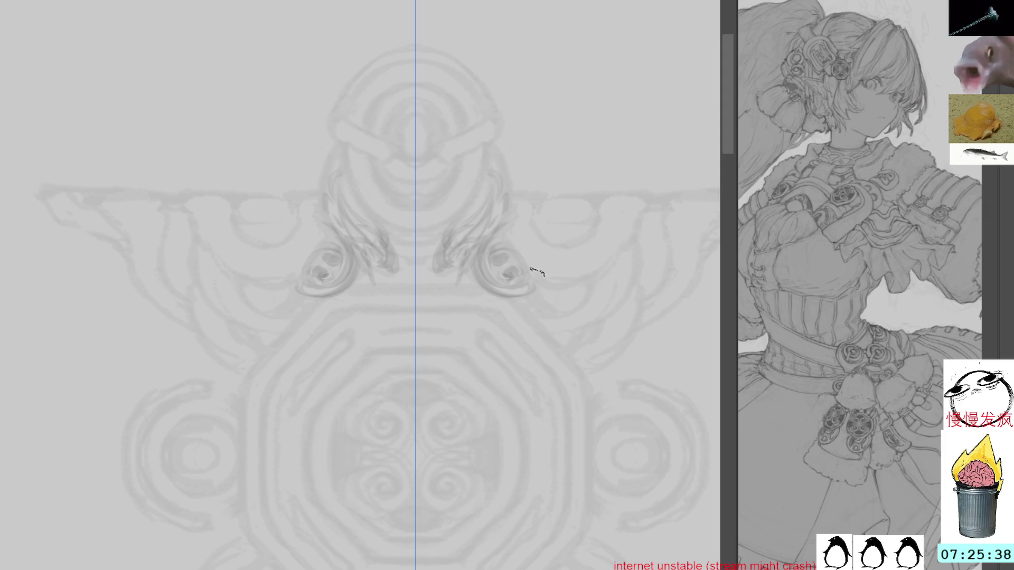
pyautogui.moveTo(493, 236); pyautogui.dragTo(557, 280)
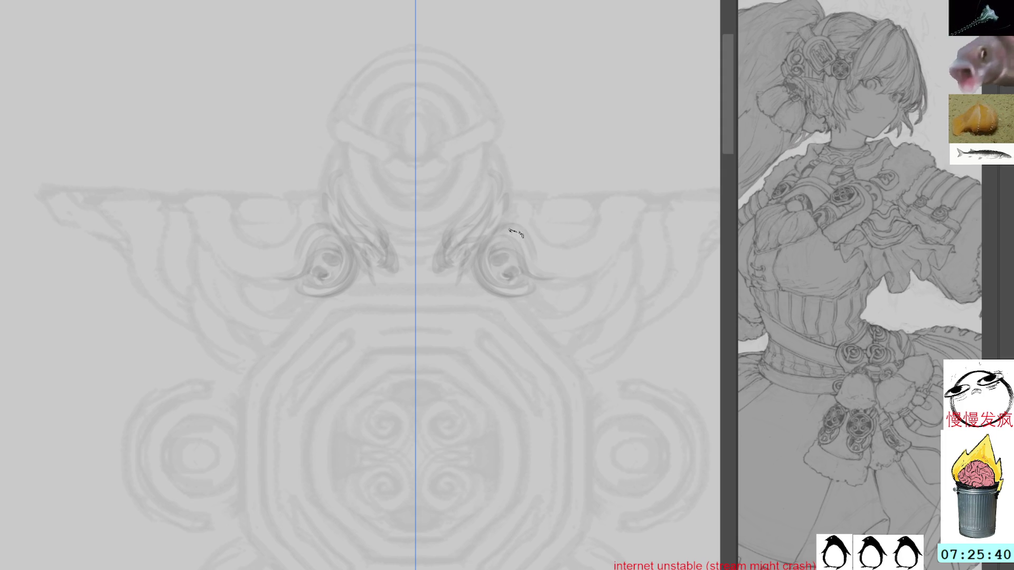
pyautogui.moveTo(544, 109)
pyautogui.mouseDown()
pyautogui.moveTo(437, 472)
pyautogui.moveTo(431, 244)
pyautogui.mouseUp()
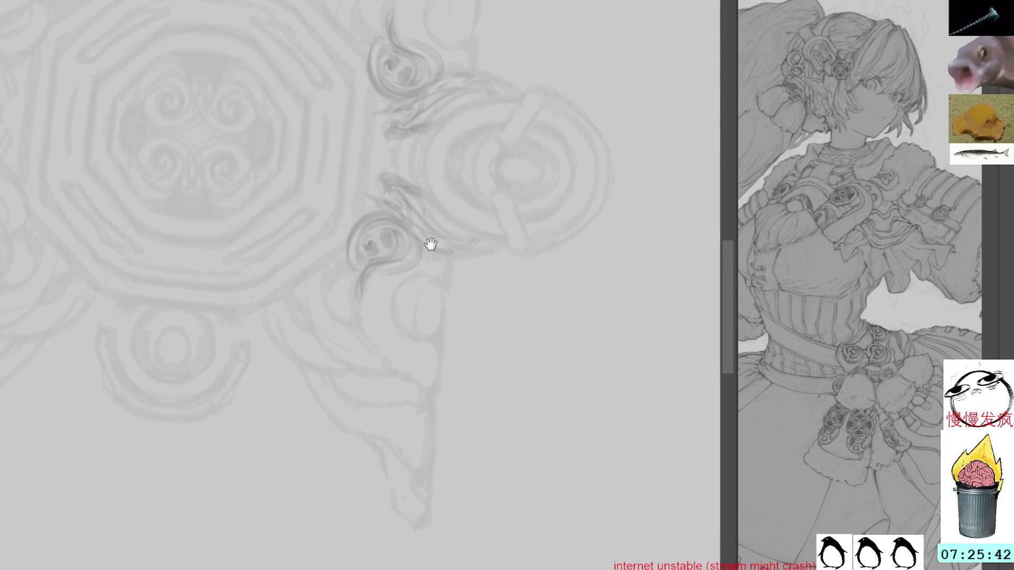
# Ink bold mirrored hooked curves down the wing ornament, thickening their lower and right edges
pyautogui.moveTo(407, 276); pyautogui.dragTo(430, 351)
pyautogui.moveTo(410, 276)
pyautogui.mouseDown()
pyautogui.moveTo(445, 353)
pyautogui.moveTo(448, 333)
pyautogui.mouseUp()
pyautogui.moveTo(442, 276); pyautogui.dragTo(429, 296)
pyautogui.hotkey('ctrl', 'z')
pyautogui.hotkey('ctrl', 'z')
pyautogui.moveTo(439, 262)
pyautogui.mouseDown()
pyautogui.moveTo(443, 301)
pyautogui.moveTo(398, 271)
pyautogui.moveTo(391, 330)
pyautogui.mouseUp()
pyautogui.moveTo(404, 285); pyautogui.dragTo(439, 351)
pyautogui.moveTo(355, 281); pyautogui.dragTo(370, 338)
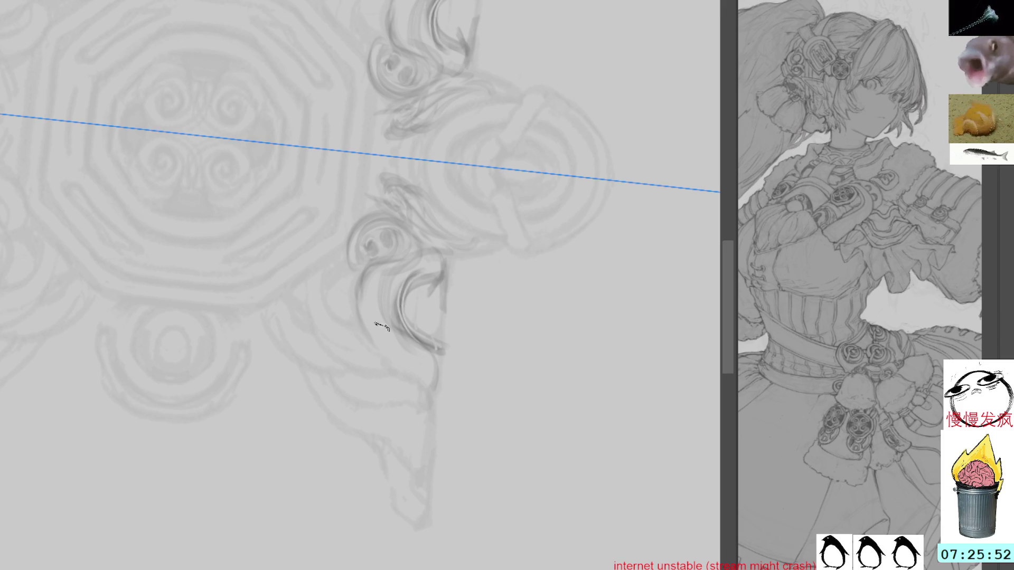
pyautogui.moveTo(440, 364); pyautogui.dragTo(432, 420)
pyautogui.moveTo(438, 350)
pyautogui.mouseDown()
pyautogui.moveTo(436, 420)
pyautogui.moveTo(446, 416)
pyautogui.mouseUp()
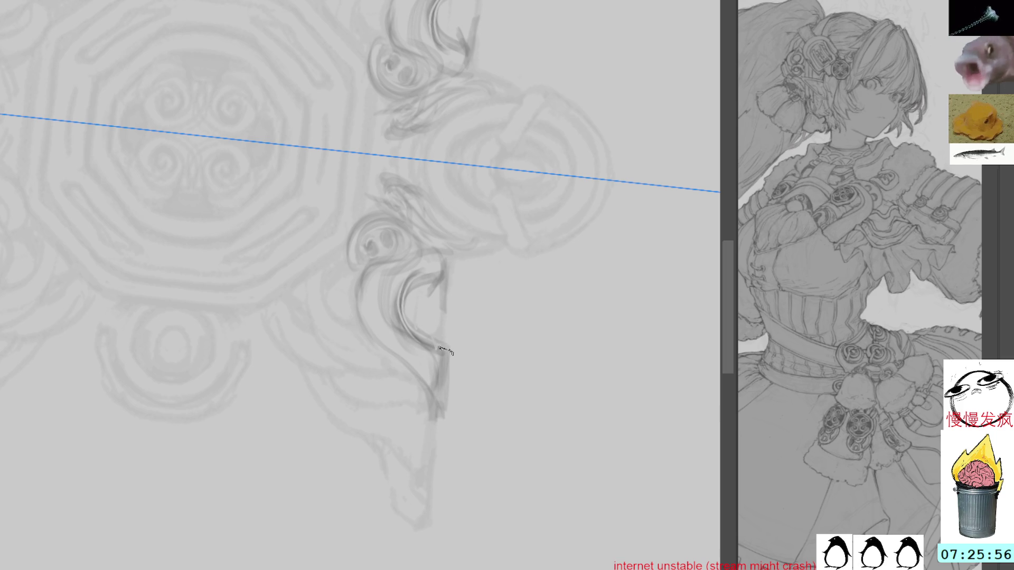
pyautogui.moveTo(454, 250); pyautogui.dragTo(446, 280)
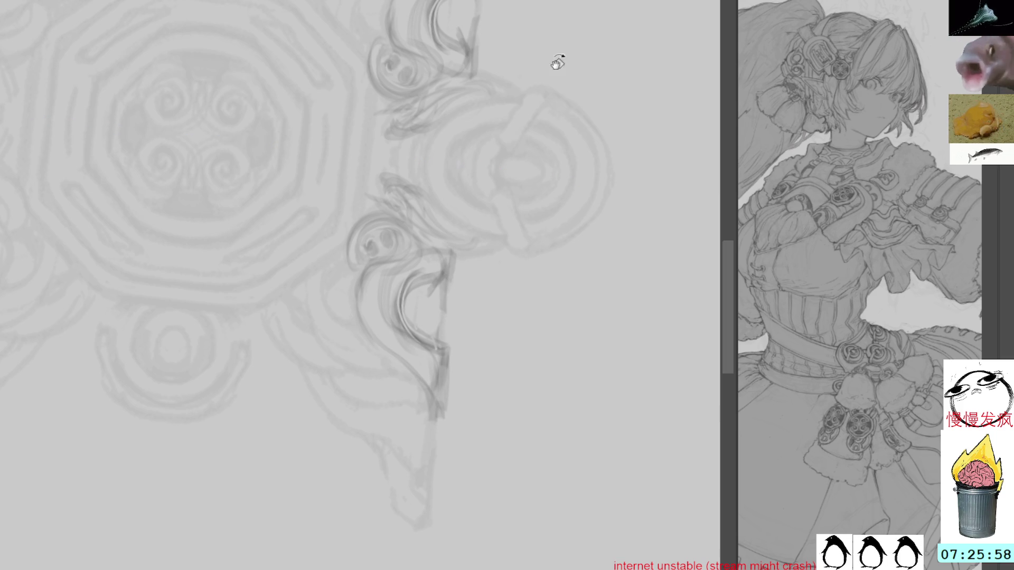
# On a view rotated about 30°, add dark mirrored wing strokes, then mirrored hatching above the lower circle
pyautogui.moveTo(535, 82); pyautogui.dragTo(469, 276)
pyautogui.moveTo(469, 329)
pyautogui.mouseDown()
pyautogui.moveTo(489, 362)
pyautogui.moveTo(469, 380)
pyautogui.moveTo(494, 399)
pyautogui.moveTo(525, 347)
pyautogui.moveTo(484, 385)
pyautogui.moveTo(494, 403)
pyautogui.moveTo(536, 329)
pyautogui.moveTo(543, 385)
pyautogui.moveTo(560, 383)
pyautogui.moveTo(515, 353)
pyautogui.moveTo(528, 335)
pyautogui.moveTo(523, 297)
pyautogui.moveTo(522, 340)
pyautogui.moveTo(525, 301)
pyautogui.moveTo(534, 328)
pyautogui.moveTo(525, 320)
pyautogui.moveTo(545, 301)
pyautogui.moveTo(537, 341)
pyautogui.moveTo(530, 317)
pyautogui.moveTo(541, 353)
pyautogui.mouseUp()
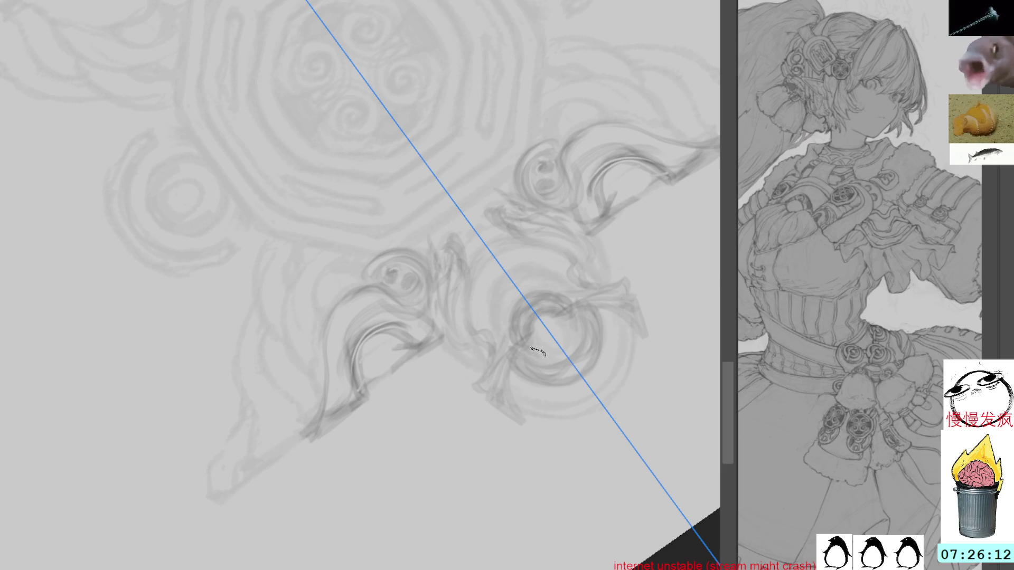
pyautogui.hotkey('ctrl', 'r')
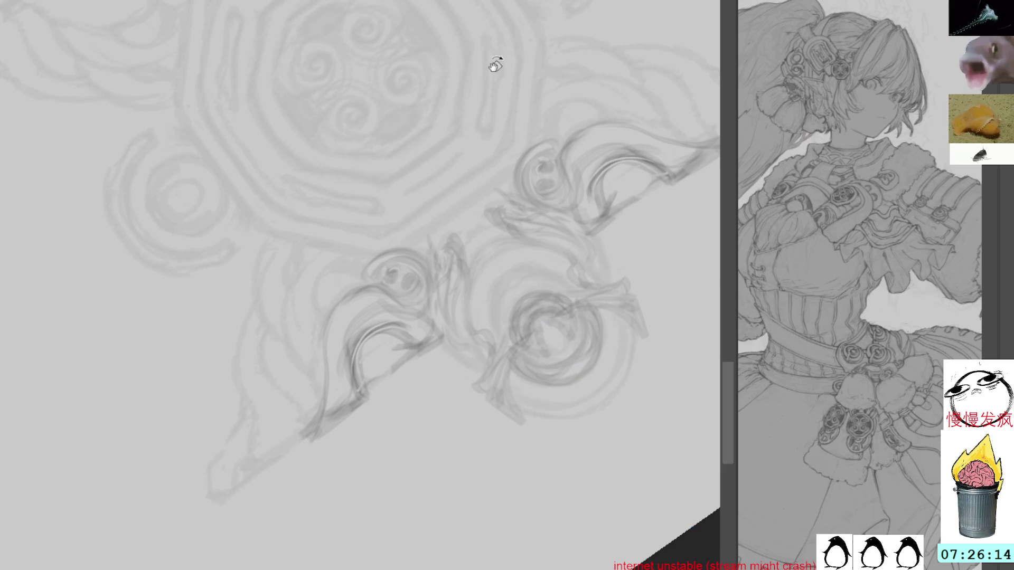
pyautogui.moveTo(491, 33); pyautogui.dragTo(539, 290)
pyautogui.moveTo(549, 199); pyautogui.dragTo(482, 188)
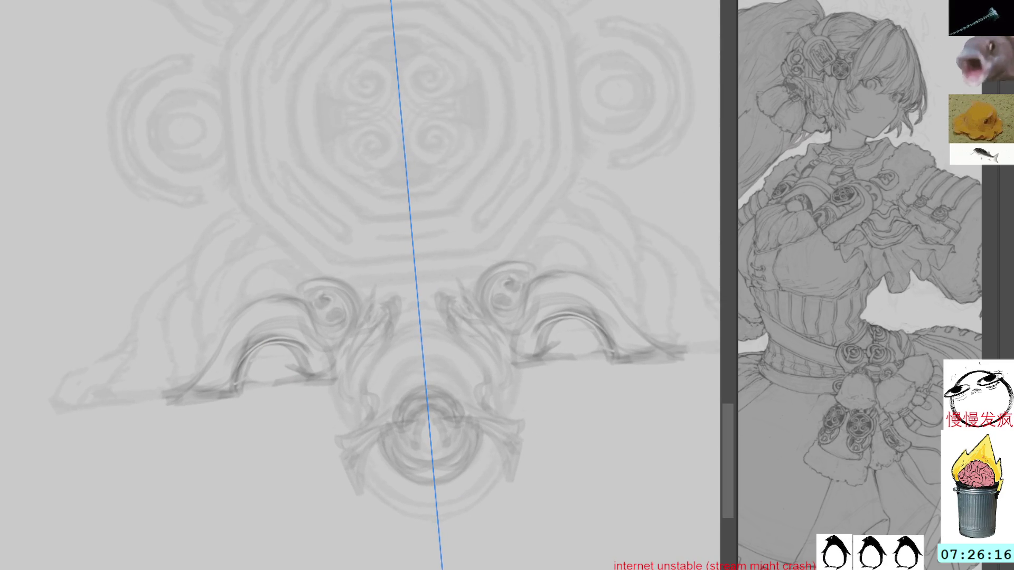
pyautogui.moveTo(385, 409)
pyautogui.mouseDown()
pyautogui.moveTo(410, 375)
pyautogui.moveTo(401, 371)
pyautogui.mouseUp()
# Add small mirrored hooks on the medallion's central swirls and set the view upright again
pyautogui.moveTo(523, 90)
pyautogui.mouseDown()
pyautogui.moveTo(539, 164)
pyautogui.moveTo(453, 211)
pyautogui.mouseUp()
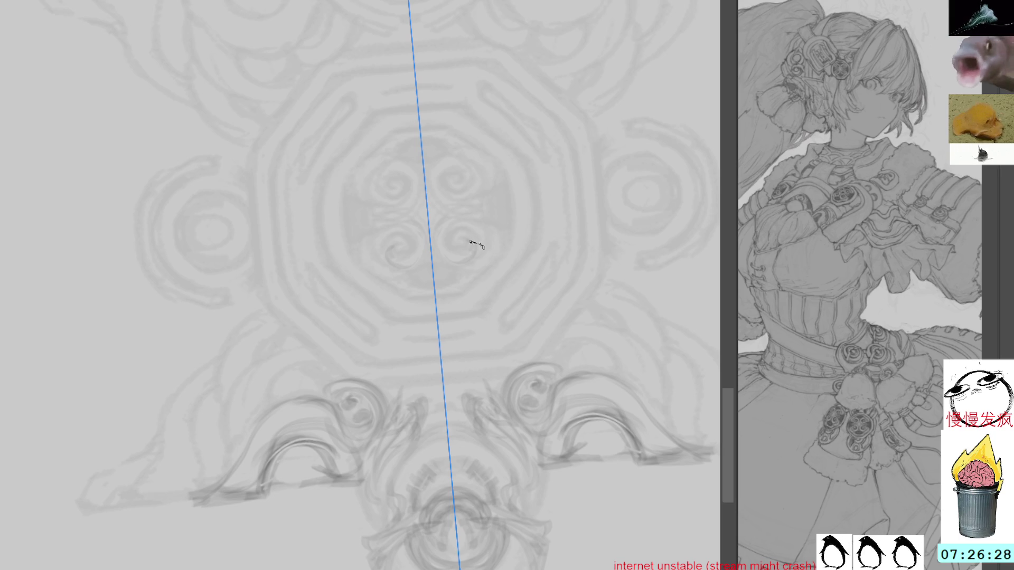
pyautogui.moveTo(468, 263); pyautogui.dragTo(473, 271)
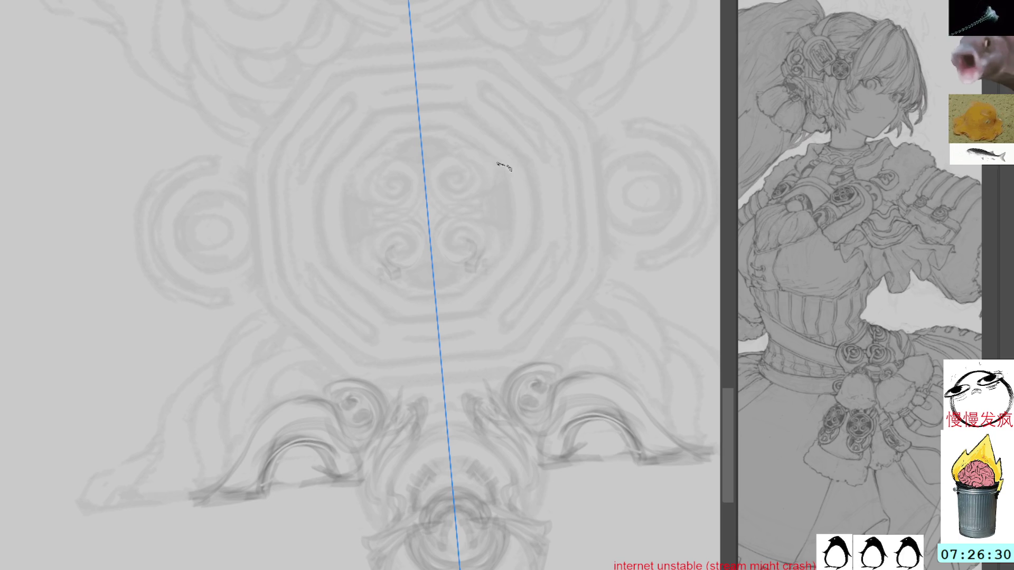
pyautogui.moveTo(630, 210); pyautogui.dragTo(571, 154)
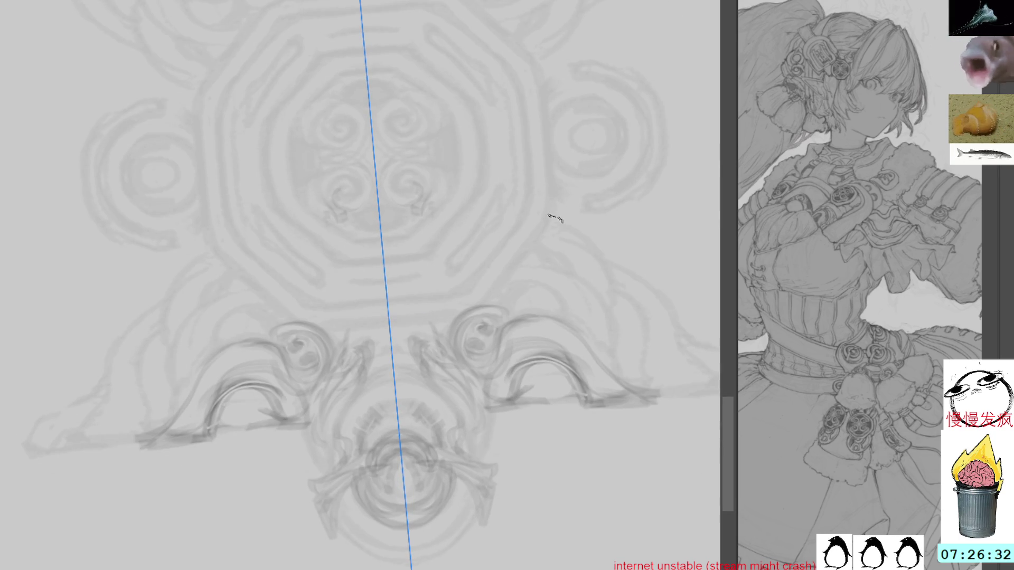
pyautogui.moveTo(550, 190); pyautogui.dragTo(547, 216)
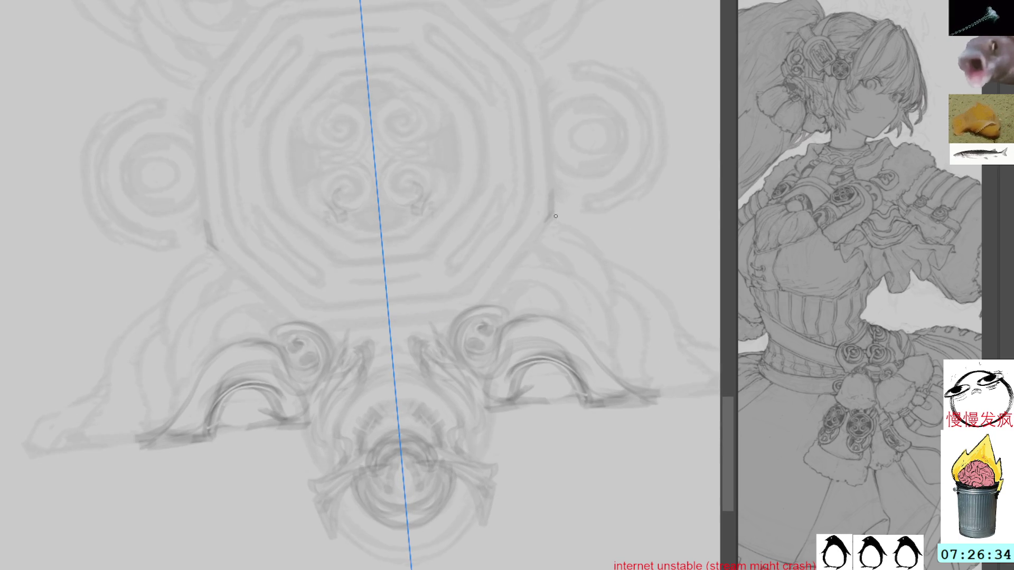
pyautogui.press('Delete')
pyautogui.scroll(-5, 490, 266)
pyautogui.scroll(5, 604, 140)
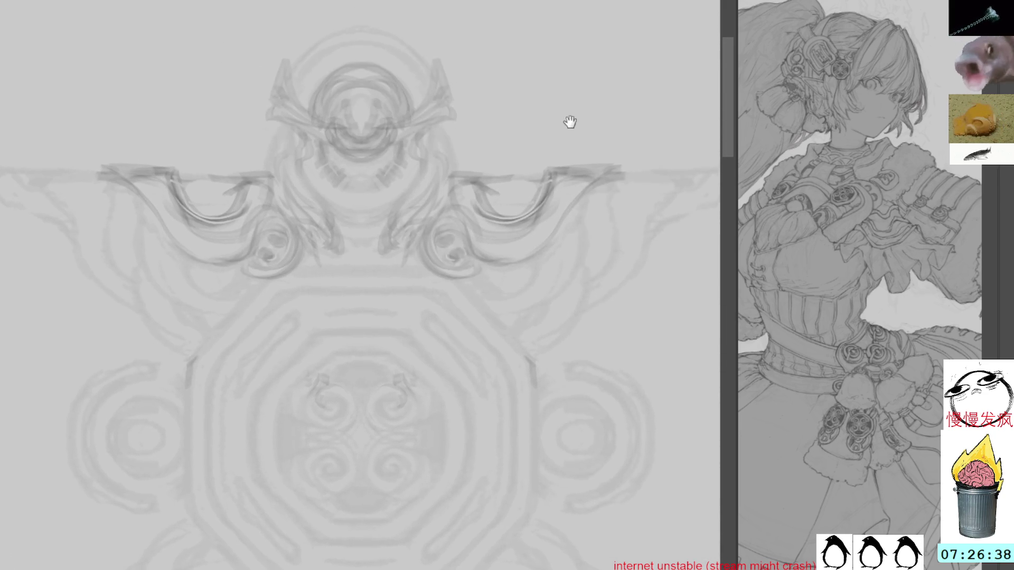
# Show the mirror axis, shift it onto the emblem's centre, and brush faint mirrored loops along the top arc
pyautogui.moveTo(572, 126); pyautogui.dragTo(607, 172)
pyautogui.hotkey('ctrl', 'z')
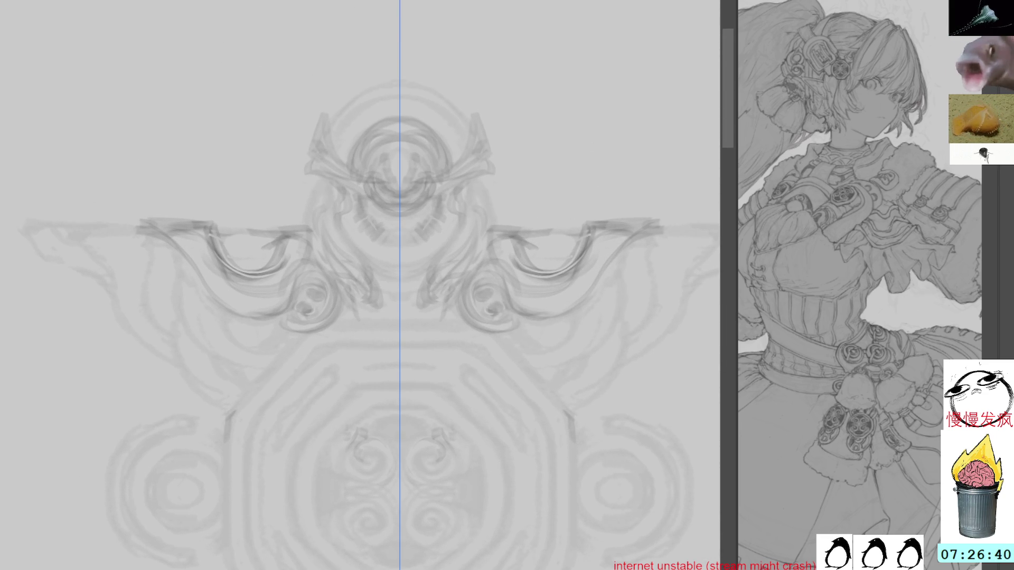
pyautogui.moveTo(400, 317)
pyautogui.mouseDown()
pyautogui.moveTo(642, 81)
pyautogui.moveTo(453, 319)
pyautogui.moveTo(410, 335)
pyautogui.moveTo(407, 116)
pyautogui.moveTo(407, 270)
pyautogui.moveTo(437, 324)
pyautogui.moveTo(422, 308)
pyautogui.mouseUp()
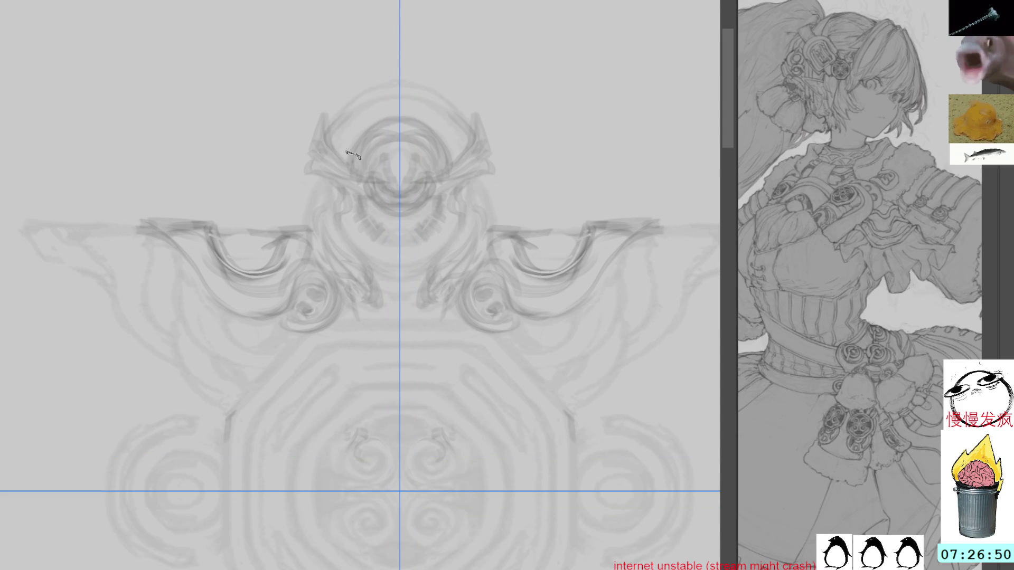
pyautogui.moveTo(375, 103)
pyautogui.mouseDown()
pyautogui.moveTo(398, 95)
pyautogui.moveTo(464, 124)
pyautogui.moveTo(421, 97)
pyautogui.mouseUp()
pyautogui.moveTo(352, 119)
pyautogui.mouseDown()
pyautogui.moveTo(358, 142)
pyautogui.moveTo(344, 121)
pyautogui.moveTo(382, 101)
pyautogui.moveTo(371, 96)
pyautogui.moveTo(415, 84)
pyautogui.moveTo(444, 129)
pyautogui.moveTo(450, 135)
pyautogui.moveTo(449, 119)
pyautogui.moveTo(472, 145)
pyautogui.mouseUp()
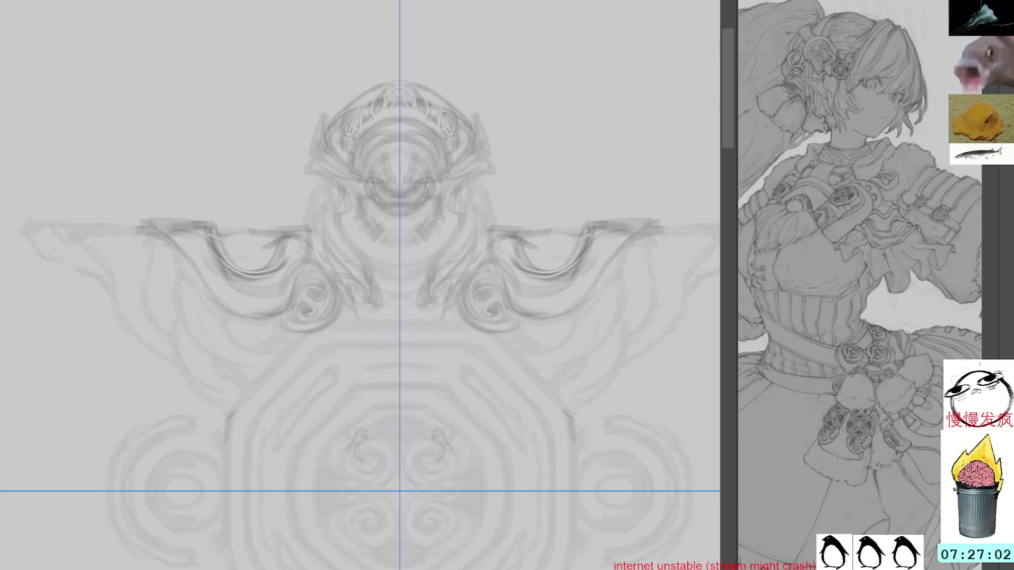
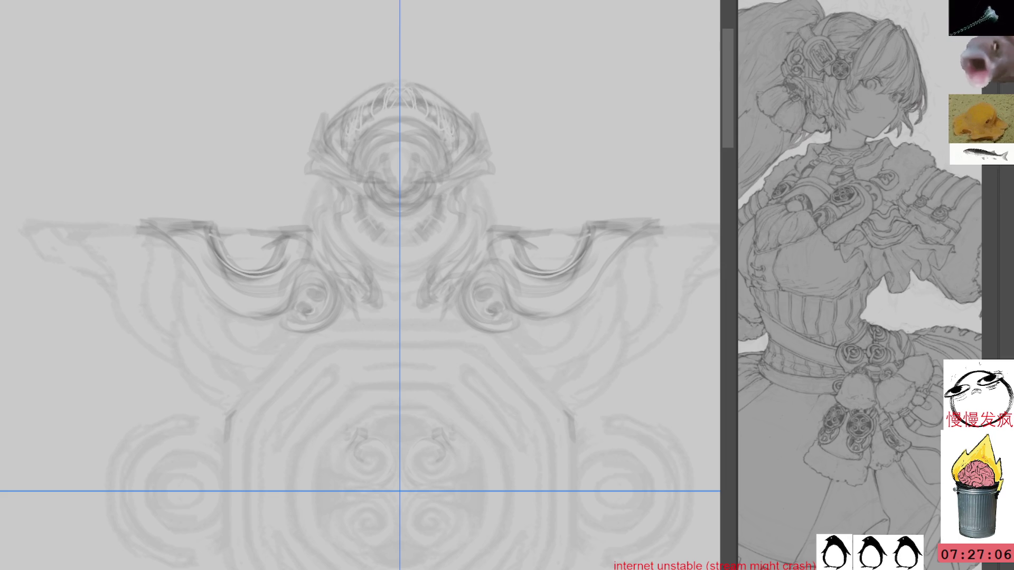
# Darken the swirls in the four central round motifs and outline the mirrored upper rose down to where the outlines meet
pyautogui.moveTo(428, 457)
pyautogui.mouseDown()
pyautogui.moveTo(433, 465)
pyautogui.moveTo(420, 459)
pyautogui.moveTo(443, 453)
pyautogui.moveTo(417, 476)
pyautogui.moveTo(407, 446)
pyautogui.moveTo(411, 457)
pyautogui.mouseUp()
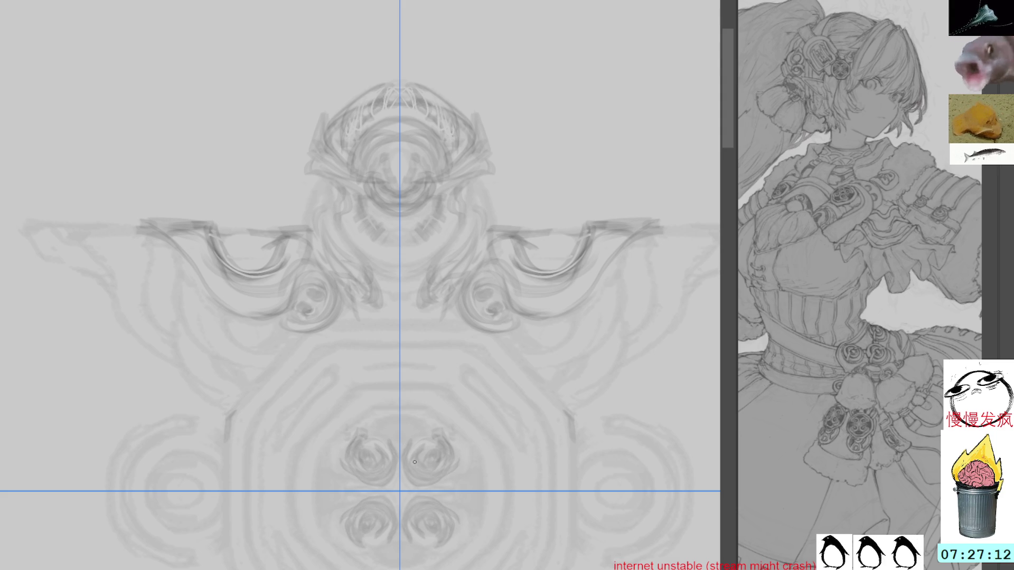
pyautogui.moveTo(418, 465)
pyautogui.mouseDown()
pyautogui.moveTo(445, 457)
pyautogui.moveTo(426, 455)
pyautogui.moveTo(407, 481)
pyautogui.moveTo(442, 481)
pyautogui.moveTo(453, 459)
pyautogui.moveTo(445, 430)
pyautogui.moveTo(377, 427)
pyautogui.moveTo(409, 423)
pyautogui.moveTo(491, 456)
pyautogui.mouseUp()
pyautogui.moveTo(441, 415)
pyautogui.mouseDown()
pyautogui.moveTo(492, 460)
pyautogui.moveTo(483, 446)
pyautogui.mouseUp()
pyautogui.moveTo(439, 412); pyautogui.dragTo(482, 452)
pyautogui.moveTo(437, 407); pyautogui.dragTo(482, 443)
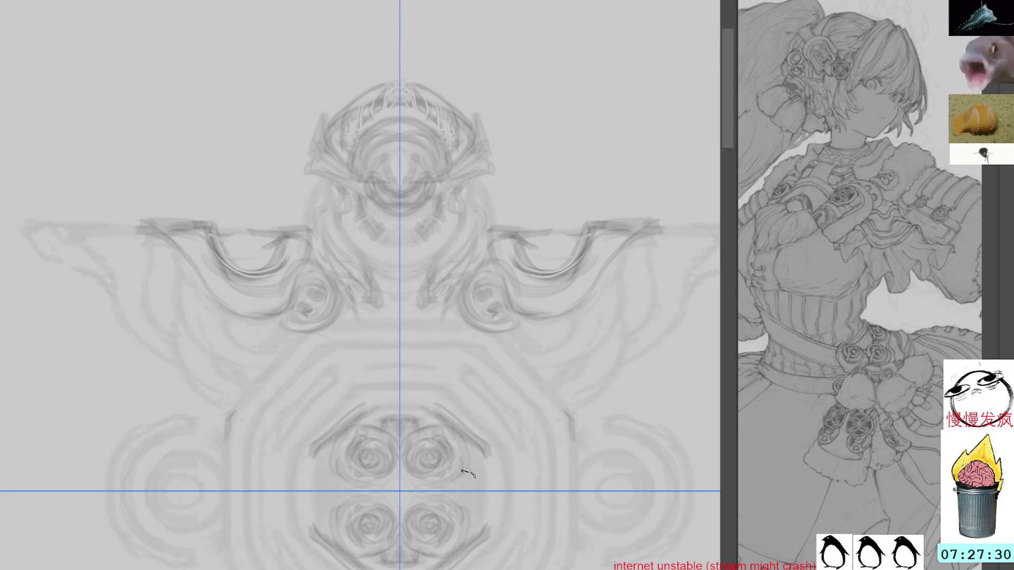
pyautogui.moveTo(458, 505)
pyautogui.mouseDown()
pyautogui.moveTo(453, 482)
pyautogui.moveTo(464, 481)
pyautogui.mouseUp()
# Undo the stray short strokes and redraw the rose outline strokes beside the cluster
pyautogui.hotkey('ctrl', 'z')
pyautogui.hotkey('ctrl', 'z')
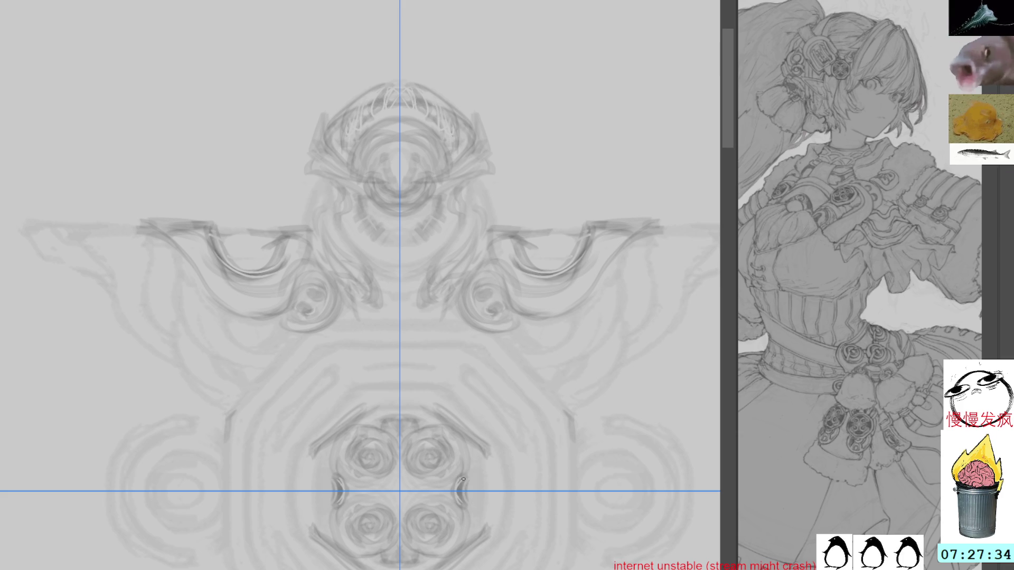
pyautogui.hotkey('ctrl', 'z')
pyautogui.moveTo(464, 507)
pyautogui.mouseDown()
pyautogui.moveTo(457, 478)
pyautogui.moveTo(477, 479)
pyautogui.moveTo(492, 531)
pyautogui.mouseUp()
pyautogui.moveTo(488, 450); pyautogui.dragTo(485, 506)
pyautogui.hotkey('ctrl', 'z')
pyautogui.hotkey('ctrl', 'z')
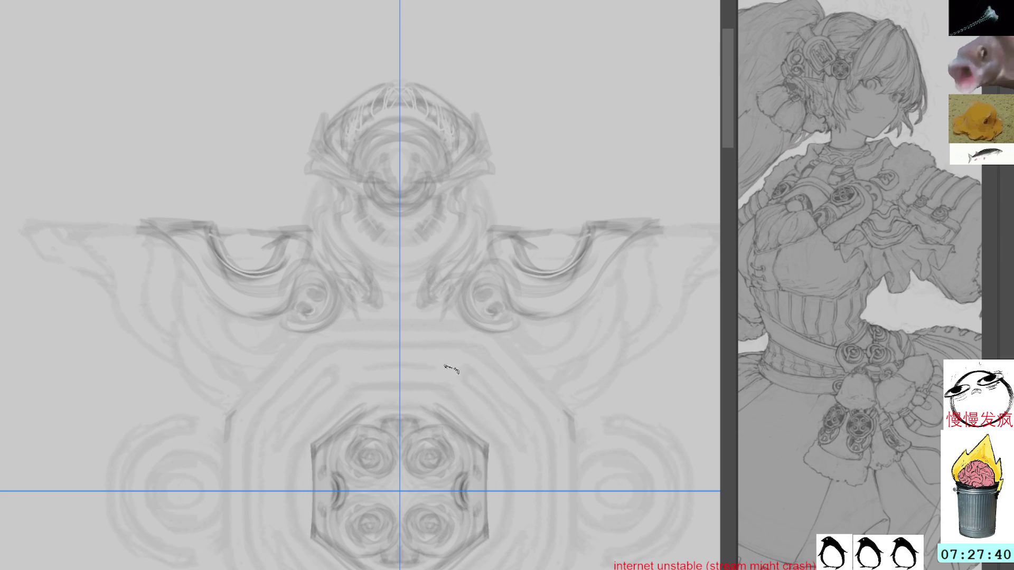
# Draw the upper-right and vertical side edges of the octagonal border around the roses
pyautogui.moveTo(453, 385)
pyautogui.mouseDown()
pyautogui.moveTo(489, 429)
pyautogui.moveTo(471, 415)
pyautogui.moveTo(513, 565)
pyautogui.mouseUp()
pyautogui.moveTo(509, 446); pyautogui.dragTo(506, 530)
pyautogui.moveTo(506, 456); pyautogui.dragTo(507, 529)
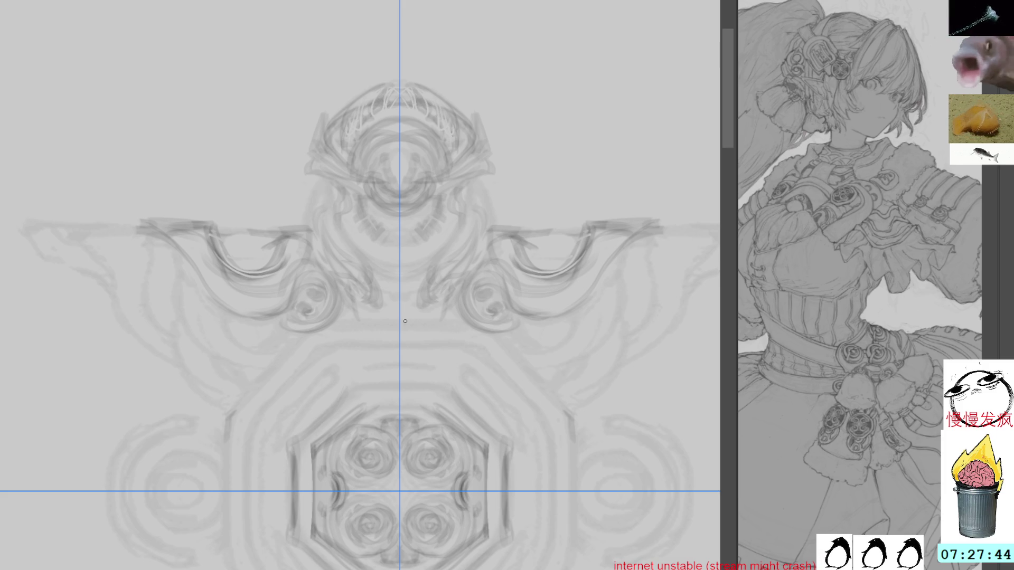
# Draw the doubled diagonal border edges on a rotated canvas, then return the view upright and centred
pyautogui.moveTo(520, 237); pyautogui.dragTo(457, 446)
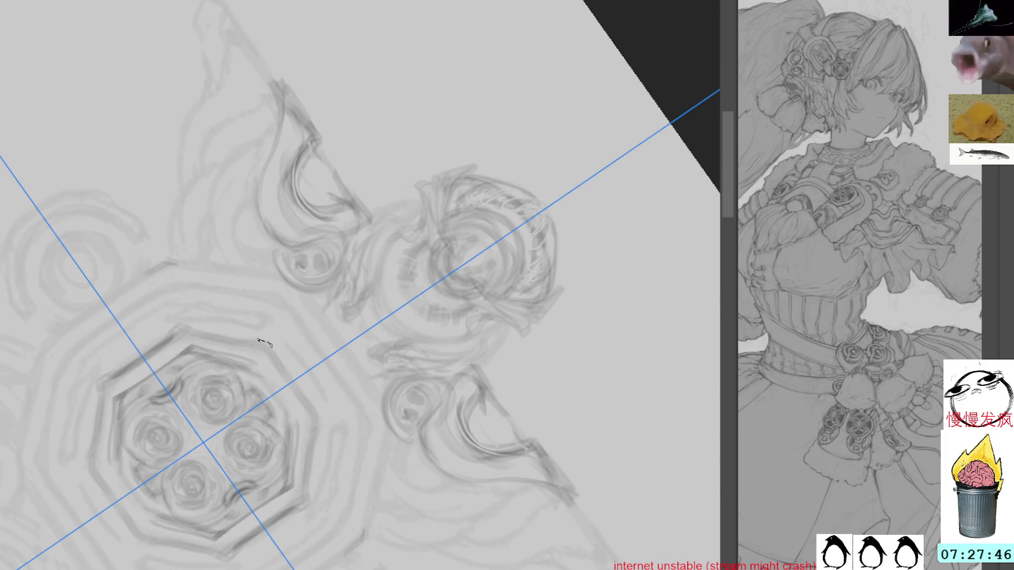
pyautogui.moveTo(328, 294)
pyautogui.mouseDown()
pyautogui.moveTo(476, 337)
pyautogui.moveTo(463, 332)
pyautogui.mouseUp()
pyautogui.moveTo(420, 306); pyautogui.dragTo(502, 411)
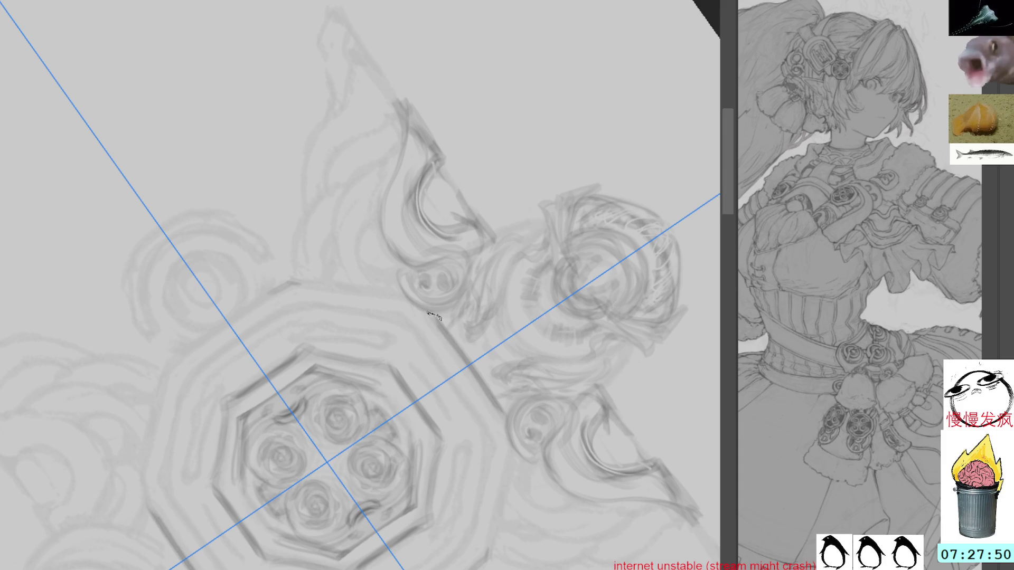
pyautogui.moveTo(438, 332); pyautogui.dragTo(493, 449)
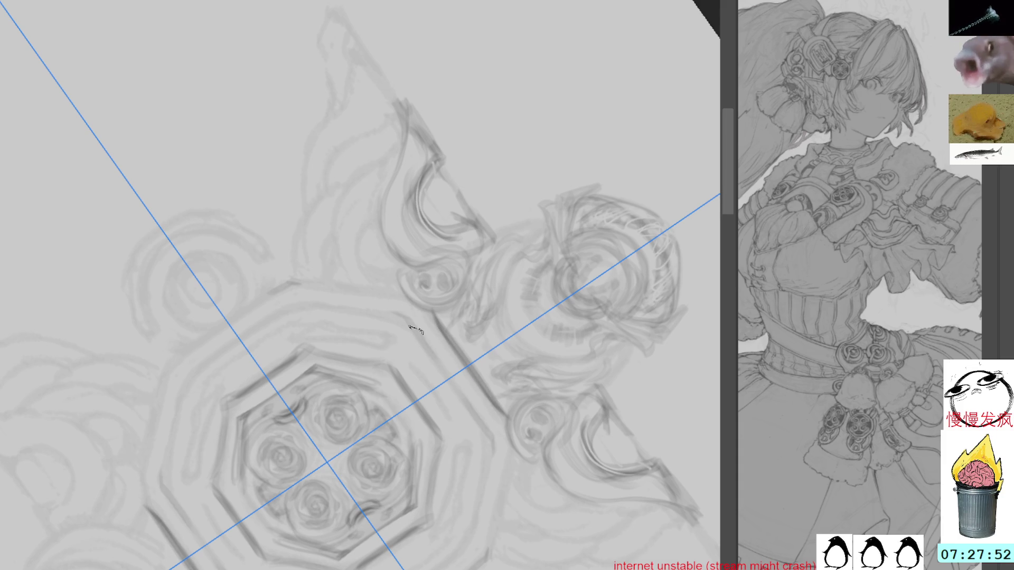
pyautogui.press('Delete')
pyautogui.moveTo(599, 280); pyautogui.dragTo(447, 285)
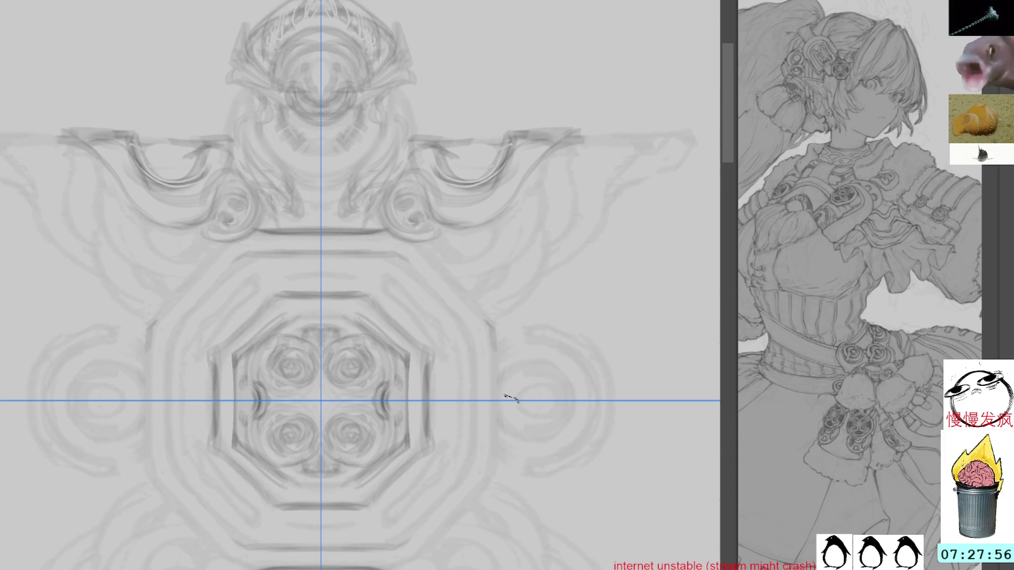
# Sketch mirrored arcs and short strokes around the side circle ornaments, removing one stray edge stroke
pyautogui.moveTo(515, 428)
pyautogui.mouseDown()
pyautogui.moveTo(508, 372)
pyautogui.moveTo(515, 433)
pyautogui.moveTo(528, 441)
pyautogui.moveTo(518, 446)
pyautogui.mouseUp()
pyautogui.moveTo(523, 351); pyautogui.dragTo(524, 370)
pyautogui.moveTo(528, 450)
pyautogui.mouseDown()
pyautogui.moveTo(552, 421)
pyautogui.moveTo(575, 426)
pyautogui.moveTo(573, 392)
pyautogui.moveTo(586, 420)
pyautogui.mouseUp()
pyautogui.moveTo(584, 369); pyautogui.dragTo(581, 428)
pyautogui.hotkey('ctrl', 'z')
# Draw and strengthen the darker outer arcs of the side circles, plus short inner-edge strokes
pyautogui.moveTo(537, 336)
pyautogui.mouseDown()
pyautogui.moveTo(586, 385)
pyautogui.moveTo(573, 459)
pyautogui.mouseUp()
pyautogui.moveTo(531, 332); pyautogui.dragTo(602, 391)
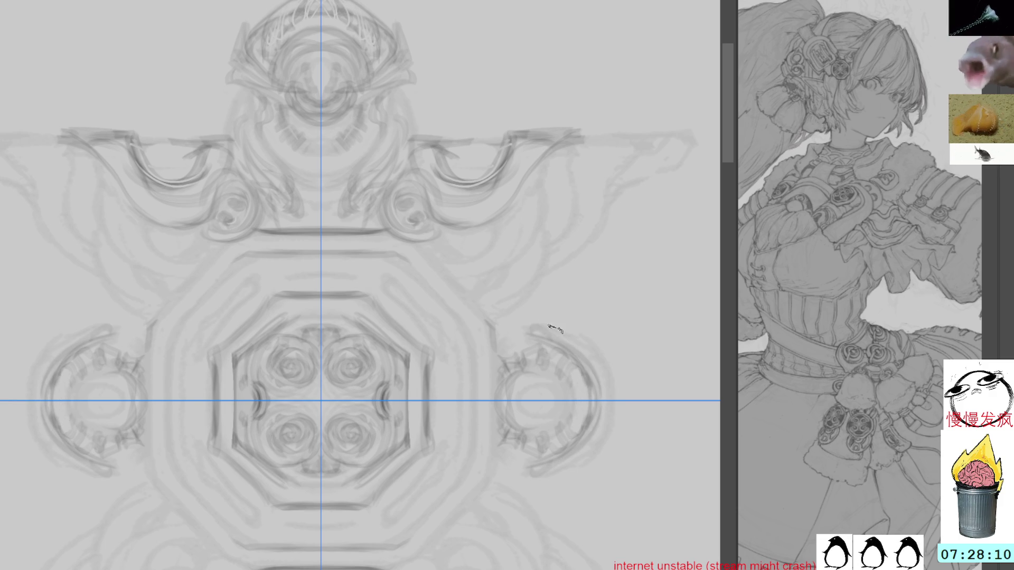
pyautogui.moveTo(564, 331)
pyautogui.mouseDown()
pyautogui.moveTo(607, 375)
pyautogui.moveTo(607, 455)
pyautogui.mouseUp()
pyautogui.moveTo(586, 349); pyautogui.dragTo(599, 393)
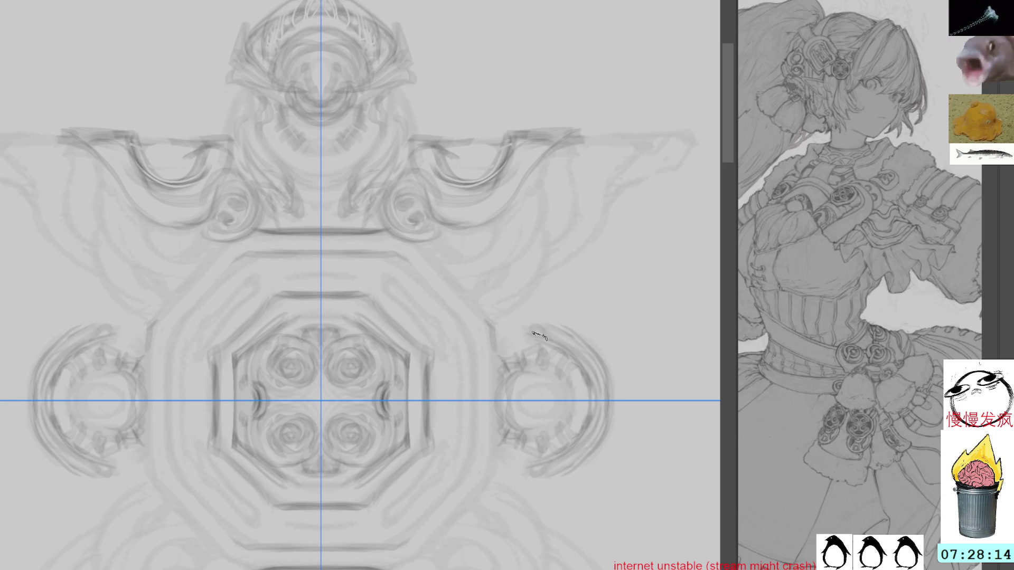
pyautogui.moveTo(521, 353)
pyautogui.mouseDown()
pyautogui.moveTo(499, 351)
pyautogui.moveTo(496, 319)
pyautogui.moveTo(502, 337)
pyautogui.moveTo(487, 317)
pyautogui.moveTo(510, 338)
pyautogui.mouseUp()
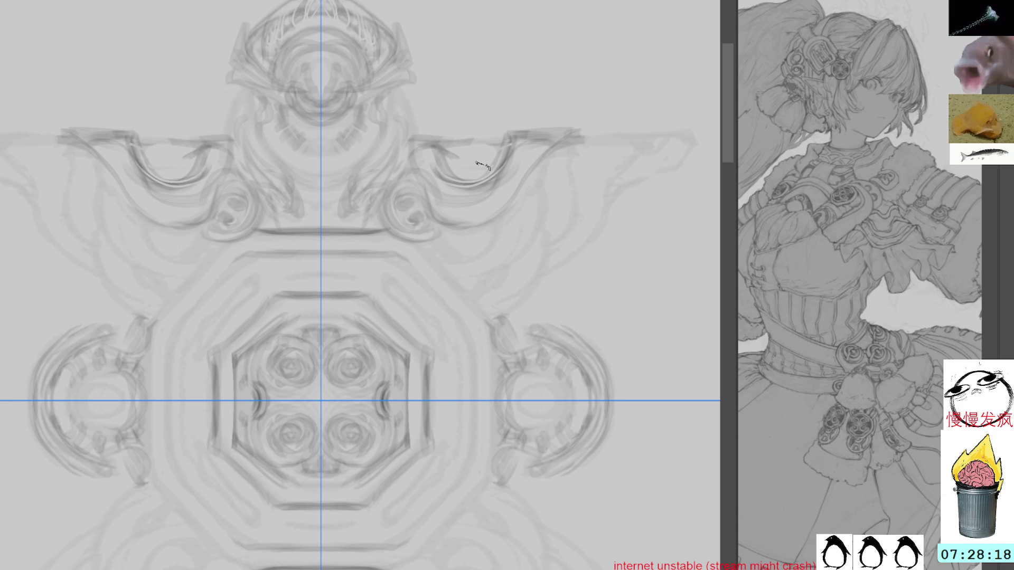